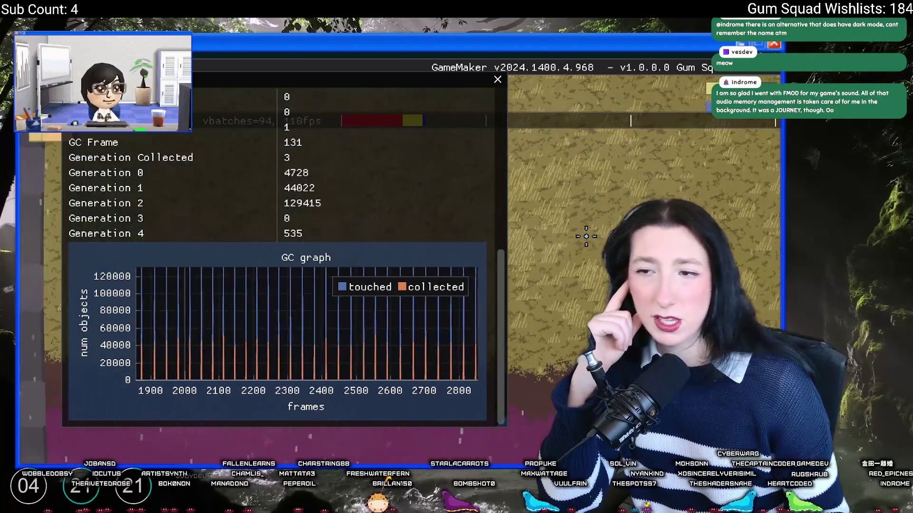
Step: Scroll the GC debug overlay and open its scale menu showing the x0.5–x4 sizes
scroll(285, 262, "up", 5)
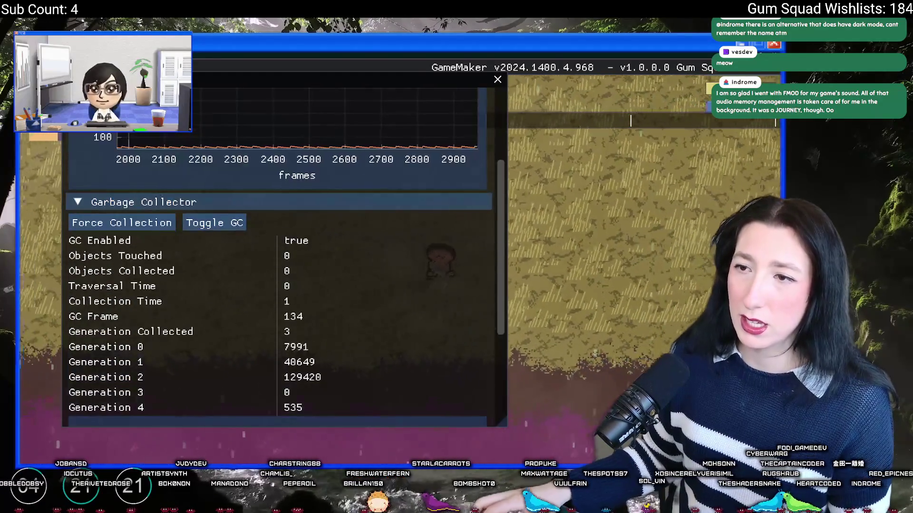
scroll(285, 261, "up", 1)
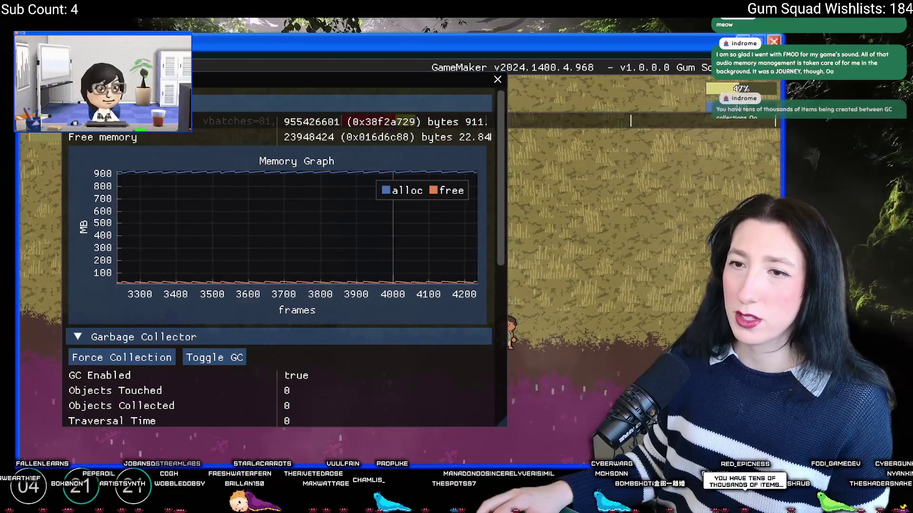
left_click(185, 67)
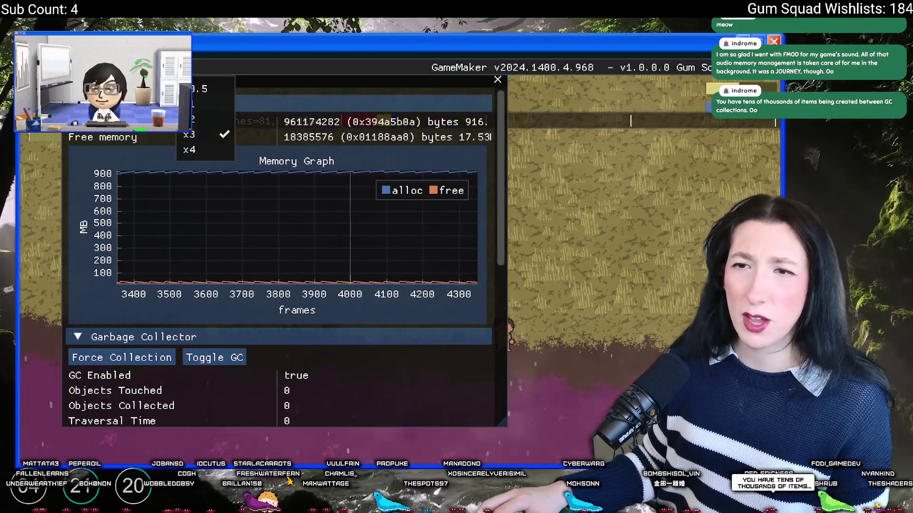
Step: Set the debug overlay scale to x2 and scroll through the GC panel
left_click(210, 119)
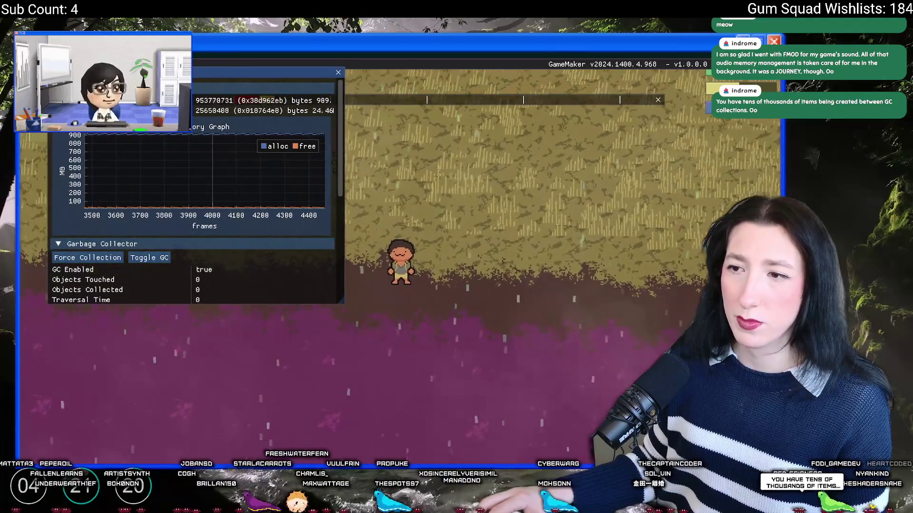
scroll(195, 190, "down", 5)
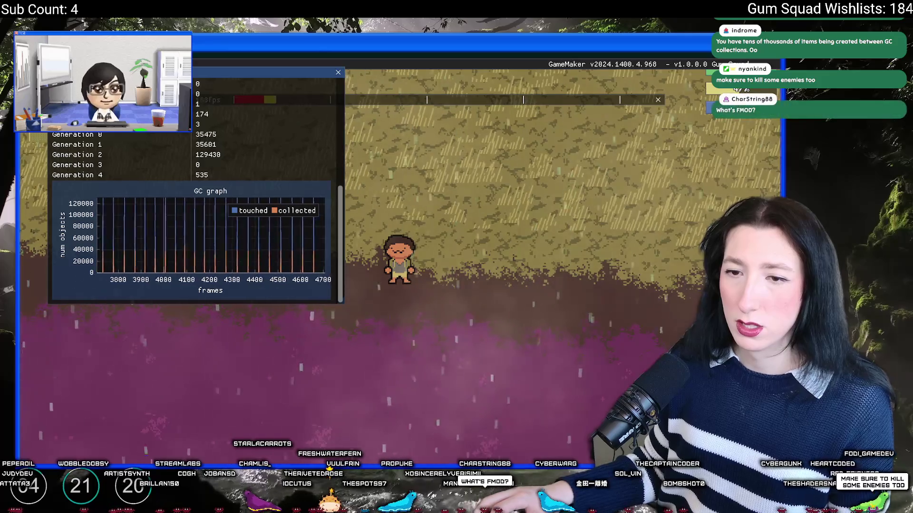
scroll(195, 214, "up", 3)
scroll(194, 190, "up", 1)
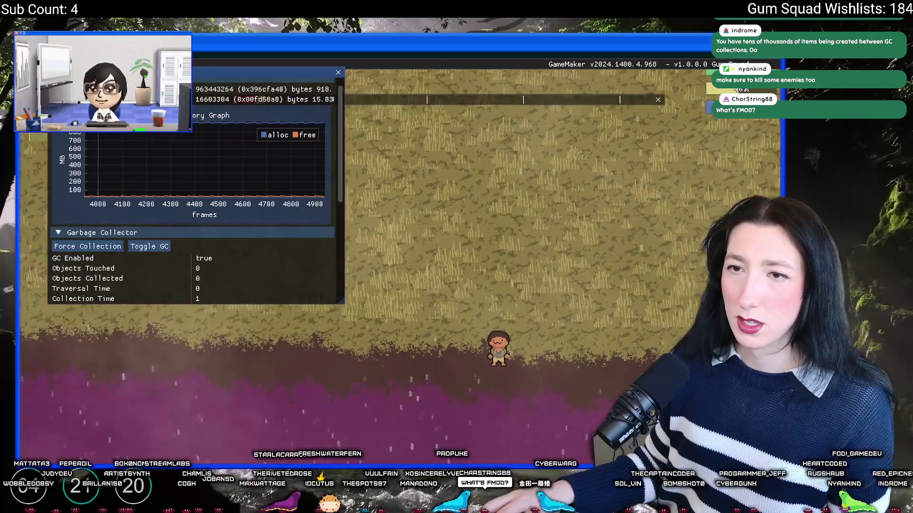
Step: Walk the player up-left across the field and back right, watching the GC stats
key("Up")
key("Left")
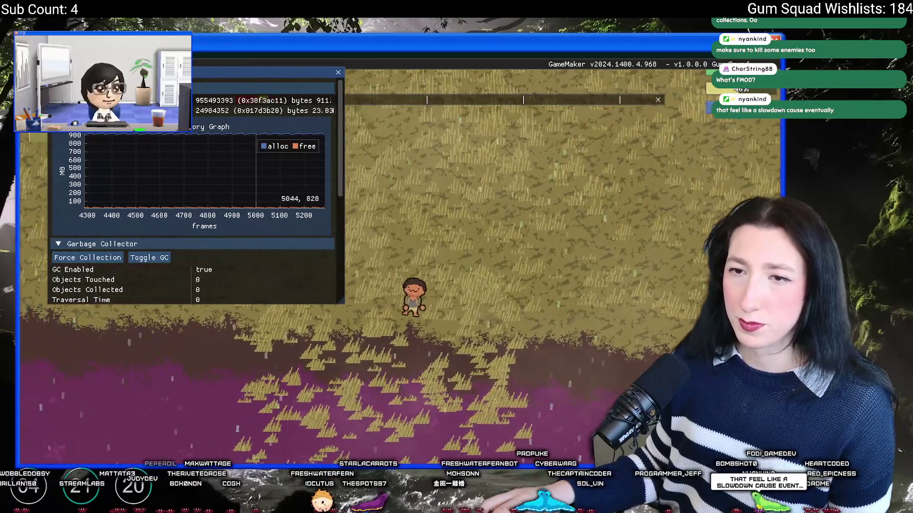
key("Left")
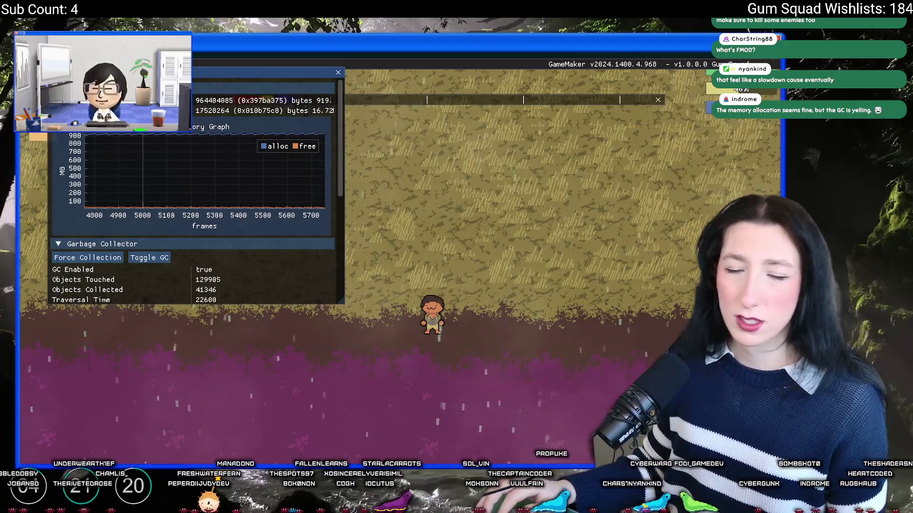
scroll(190, 214, "down", 5)
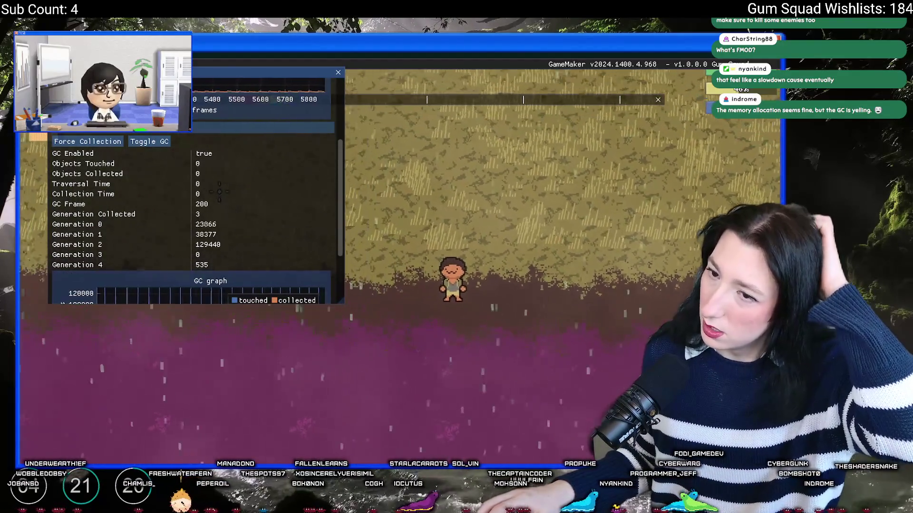
key("Right")
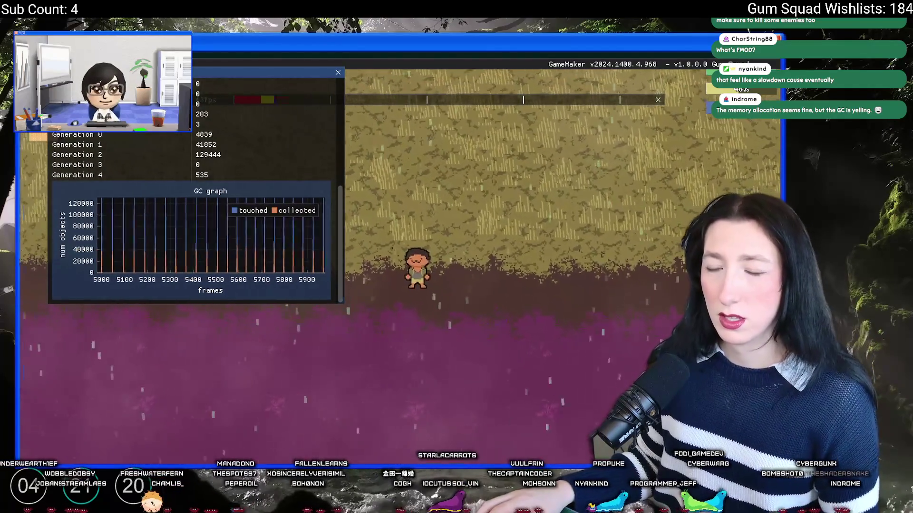
scroll(190, 190, "up", 3)
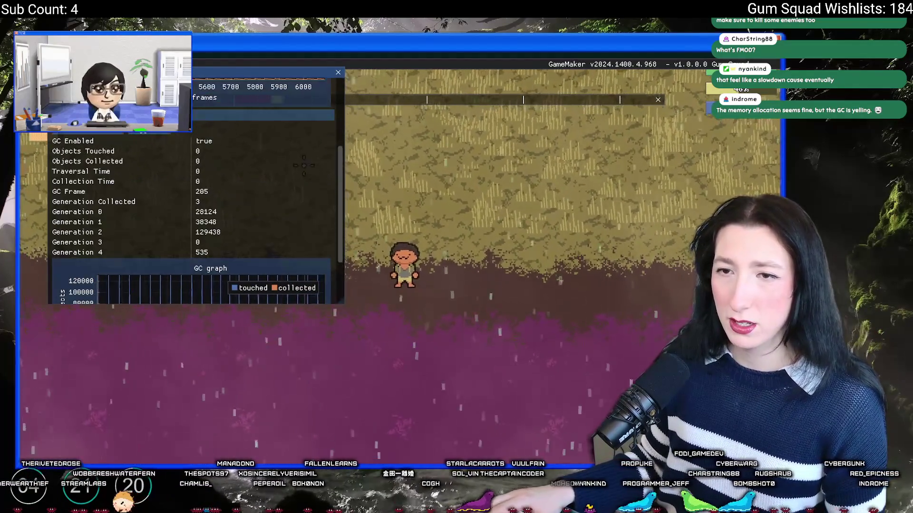
Step: Keep walking right-down, left-down and up-left toward the map's edge while scrolling the GC panel
key("Right")
key("Down")
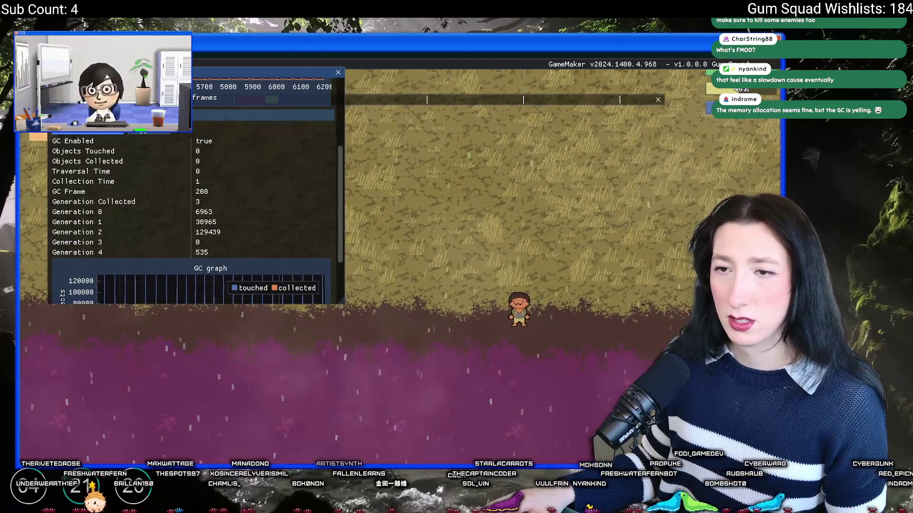
scroll(190, 214, "down", 3)
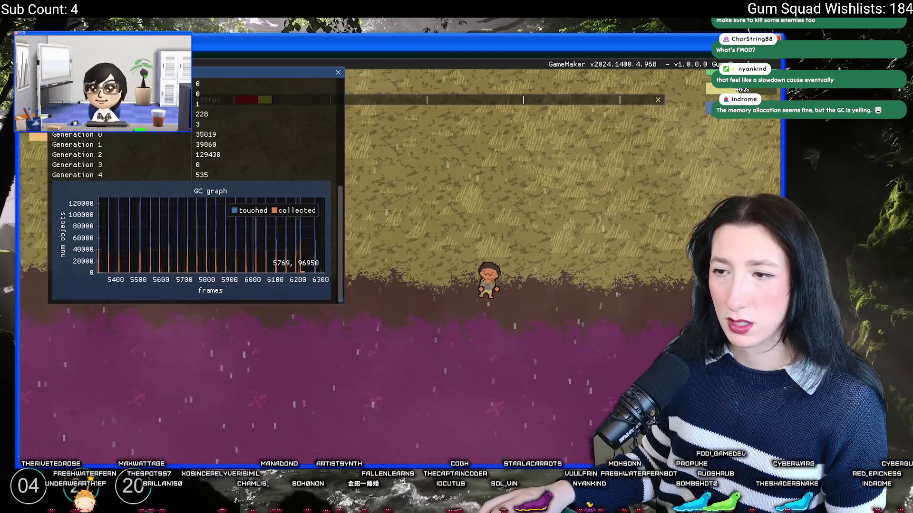
key("Left")
key("Down")
scroll(190, 191, "up", 3)
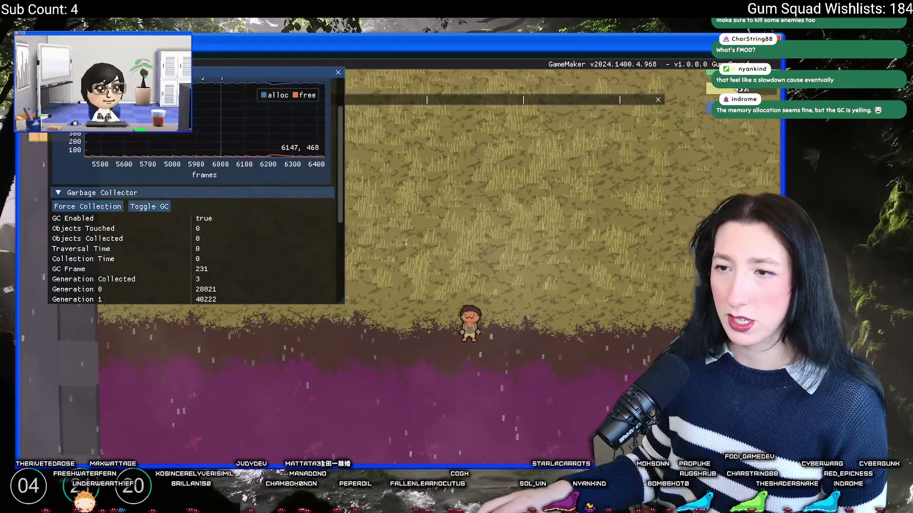
key("Up")
key("Left")
key("Down")
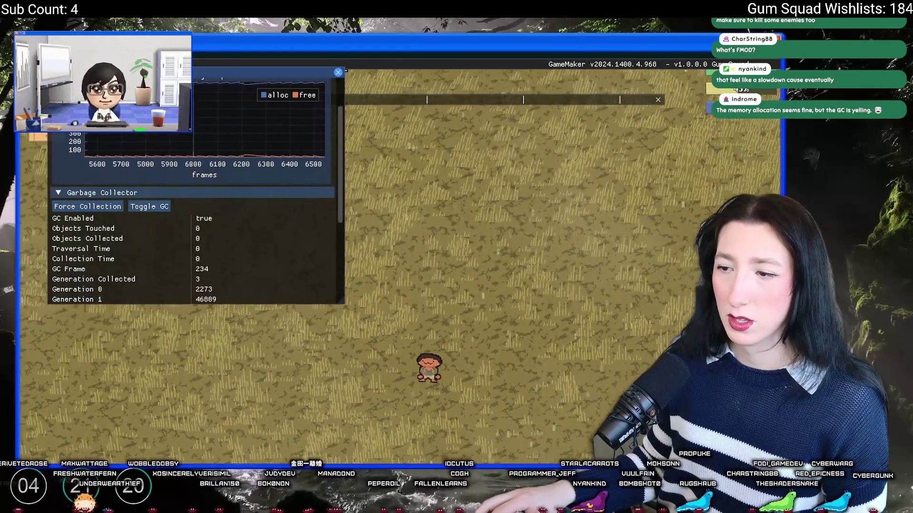
key("Left")
key("Right")
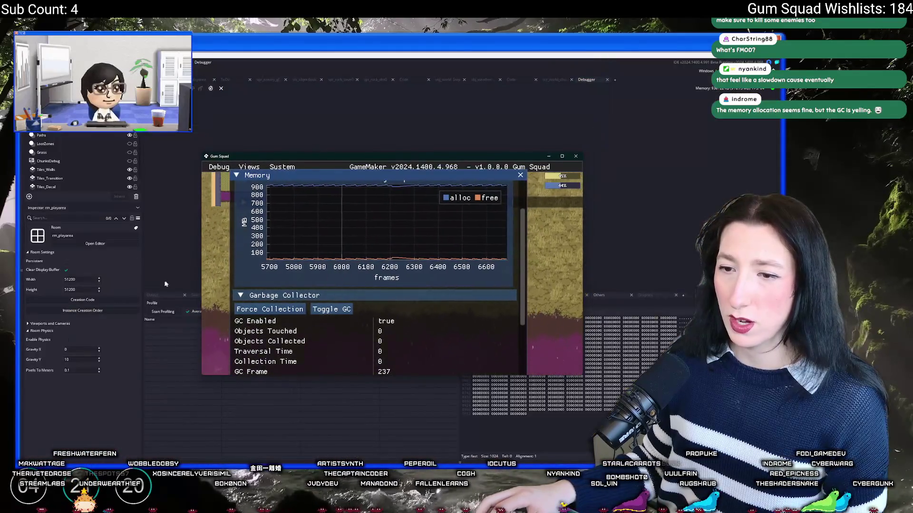
Step: In the IDE debugger, sort the profile by Time (ms) and restart profiling
left_click(153, 312)
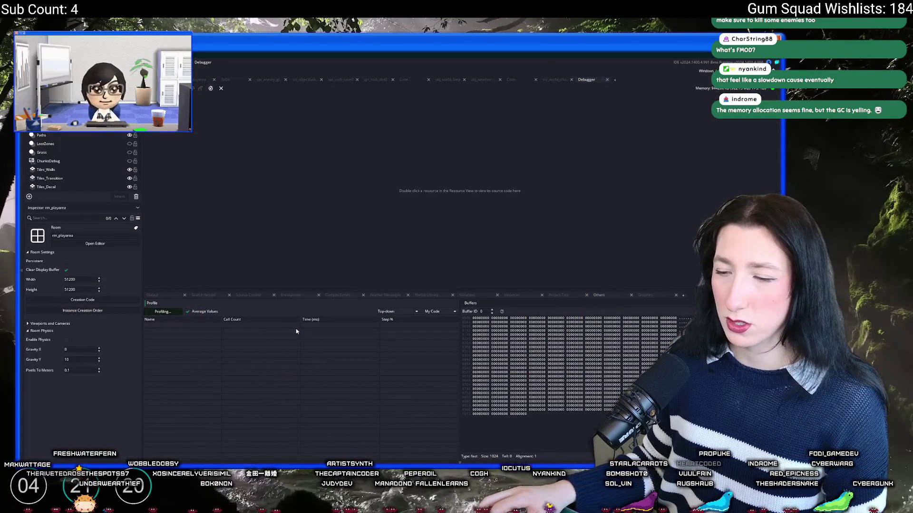
key("alt+Tab")
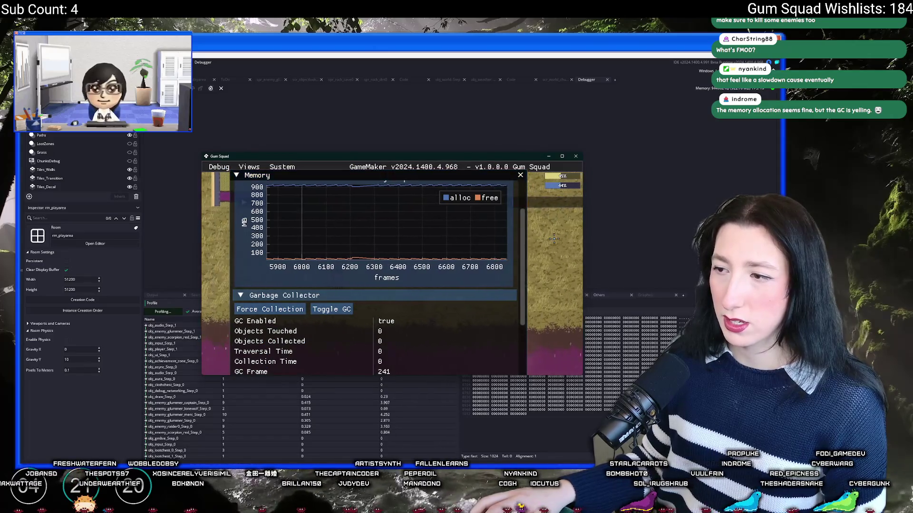
key("alt+Tab")
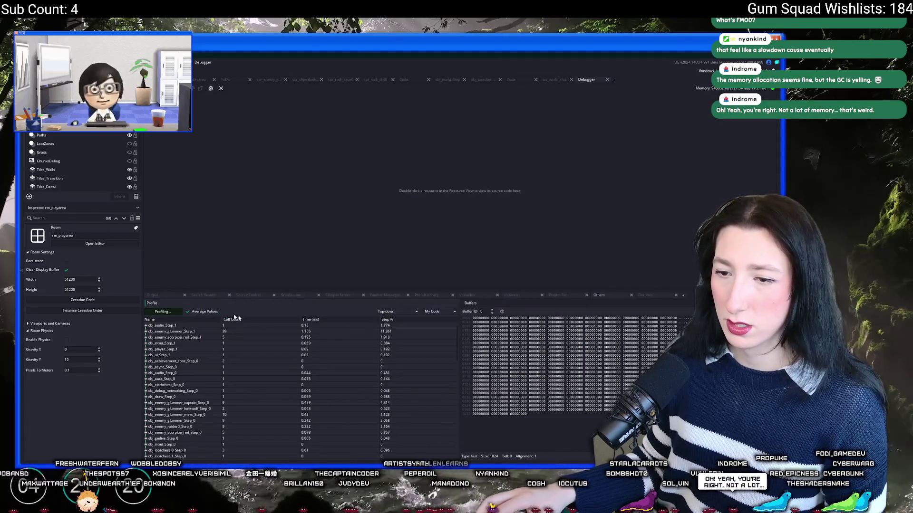
left_click(307, 320)
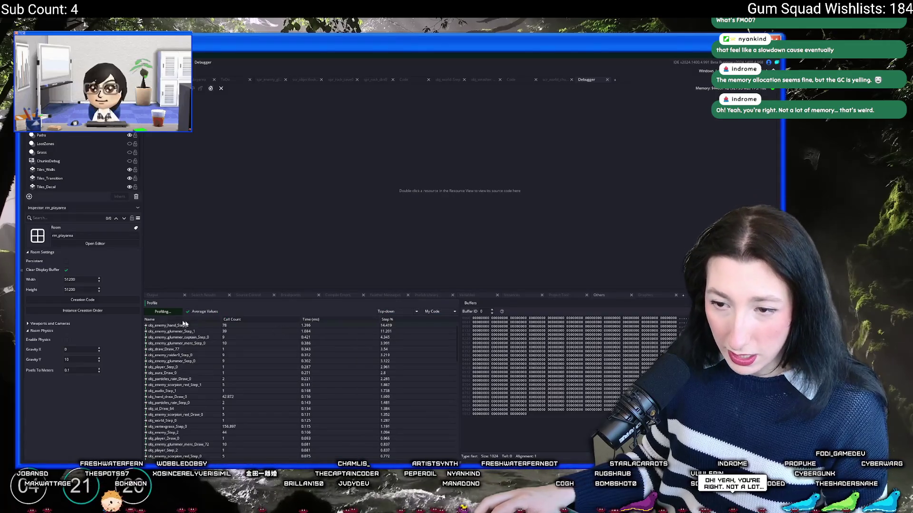
left_click(161, 313)
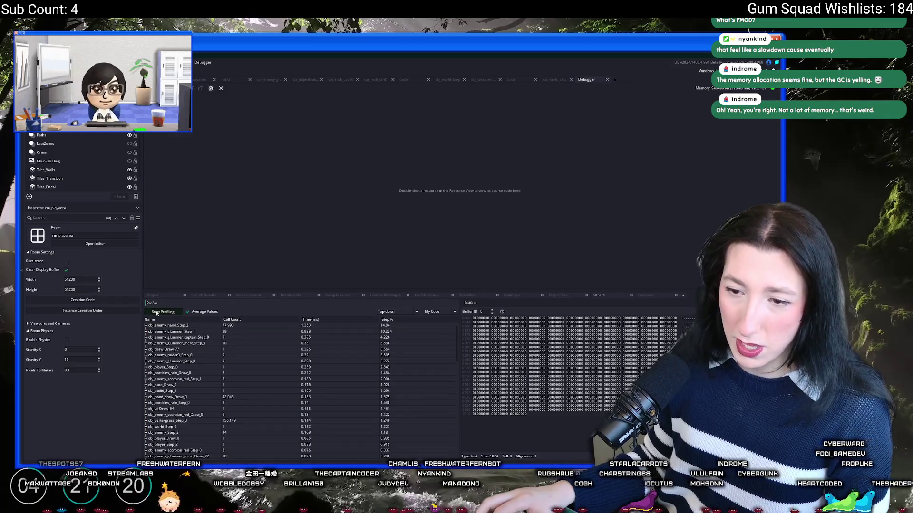
Step: Back in the game, walk the player, shift the Memory debug window down, then close it
key("alt+Tab")
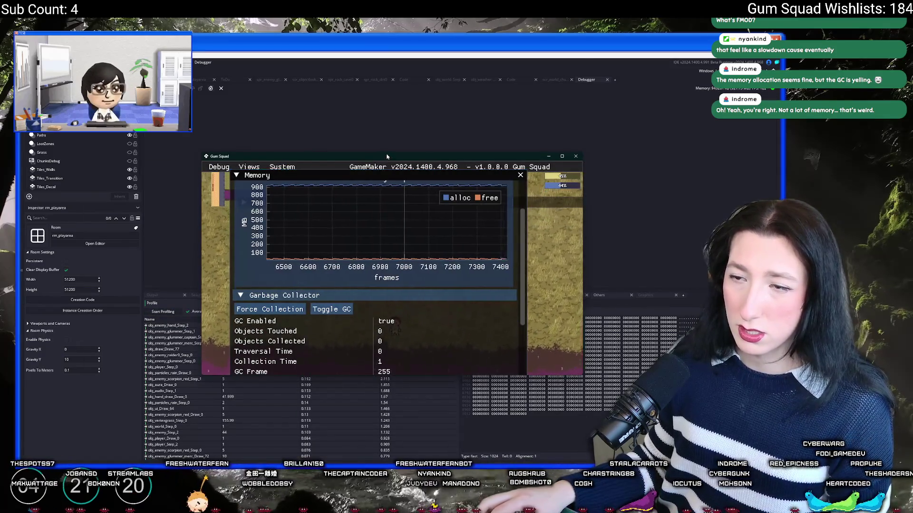
key("d")
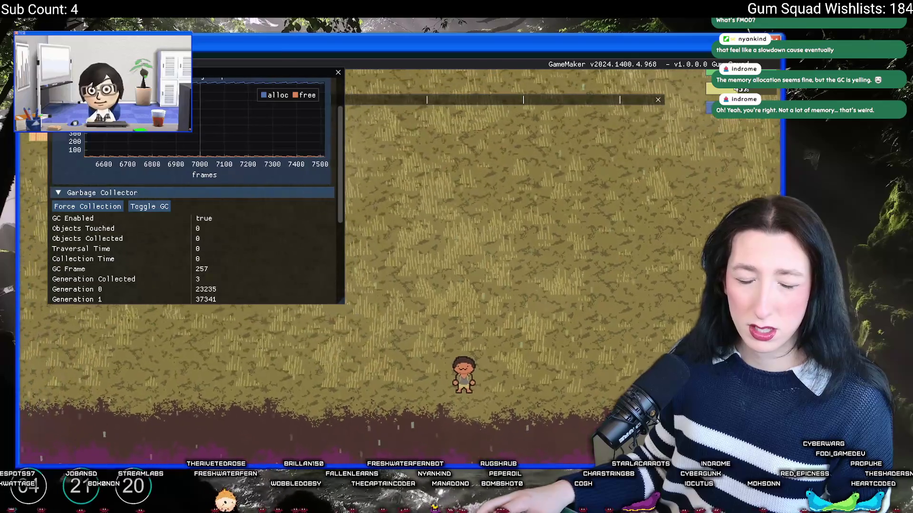
key("s")
left_click_drag(287, 66, 287, 84)
key("a")
left_click(338, 92)
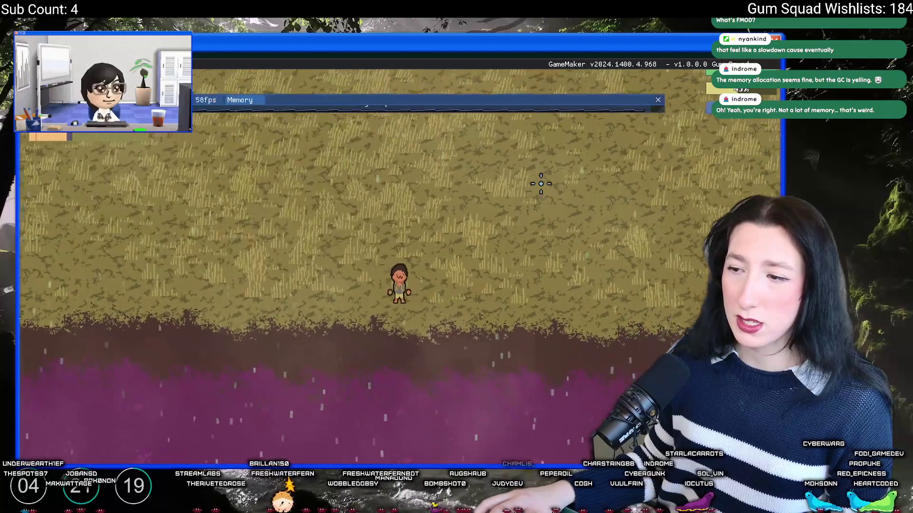
Step: Walk the player right, quit the game with Escape, and switch to the web browser
key("d")
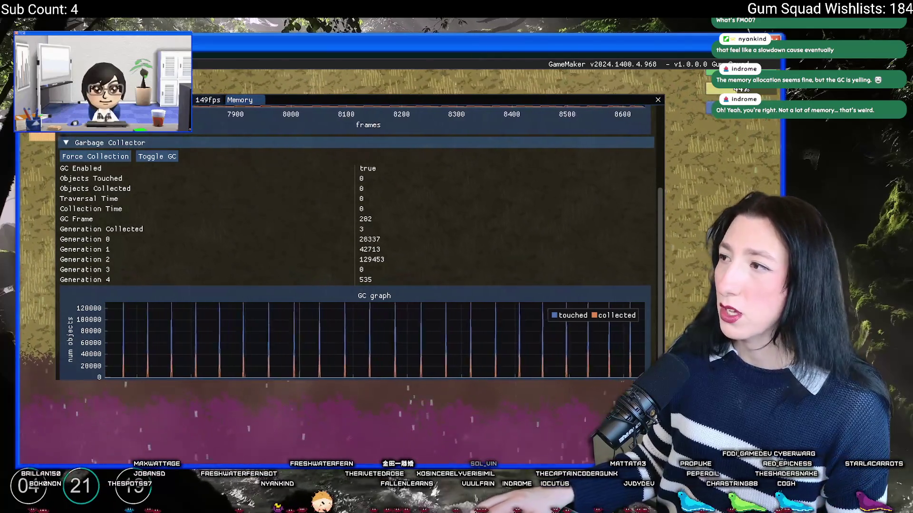
key("Escape")
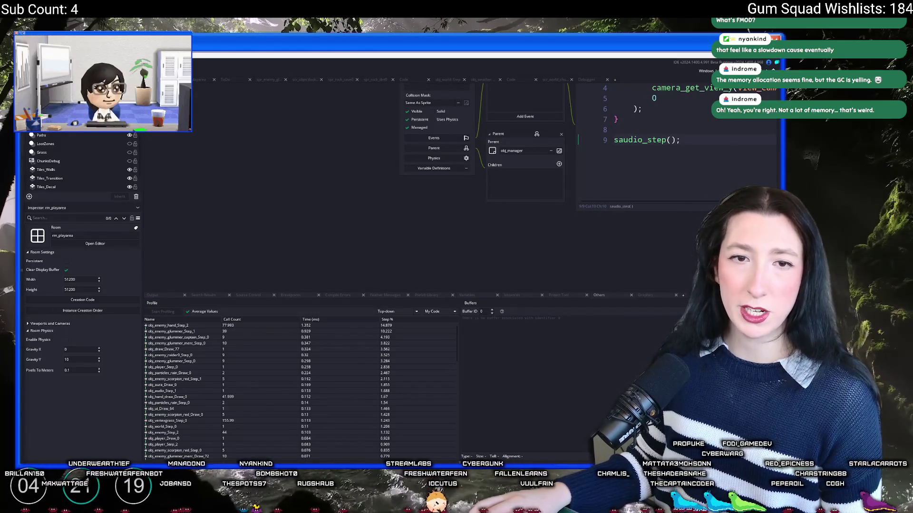
key("alt+Tab")
Step: Search the web for GameMaker 'memory' allocation and open the GameMaker Community page
left_click(244, 53)
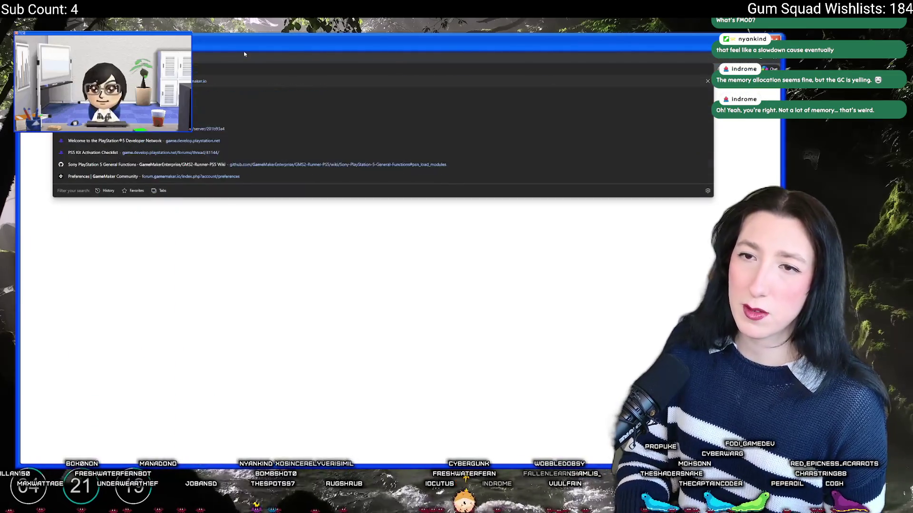
type("memory")
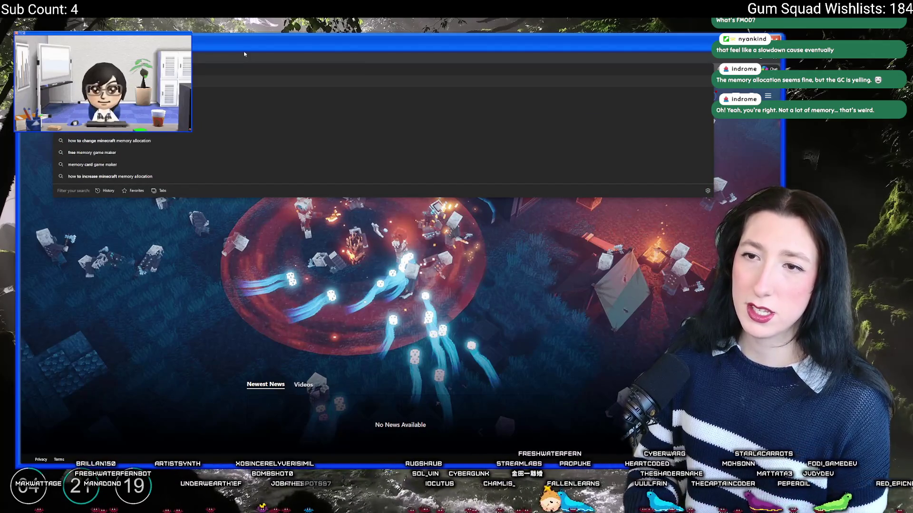
key("Return")
left_click(109, 274)
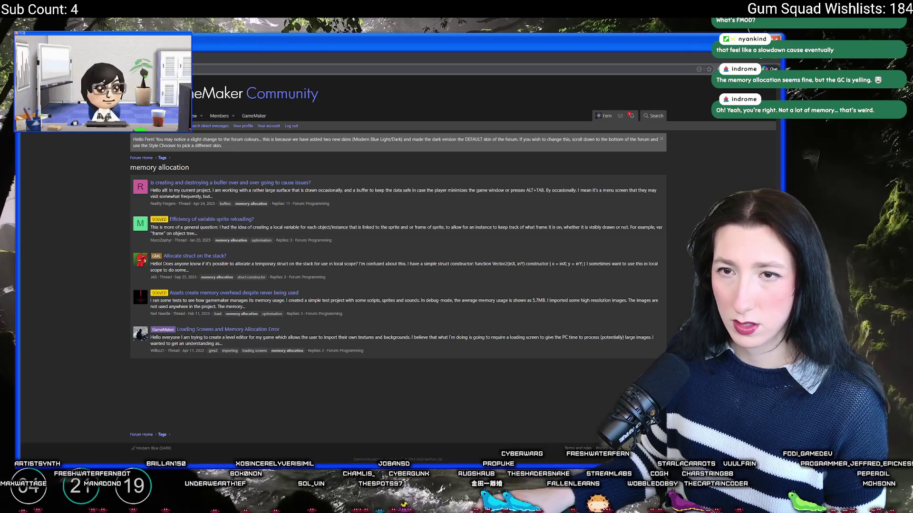
Step: Go back to the search results, scroll through the articles, and return to GameMaker
key("alt+Left")
scroll(158, 311, "down", 8)
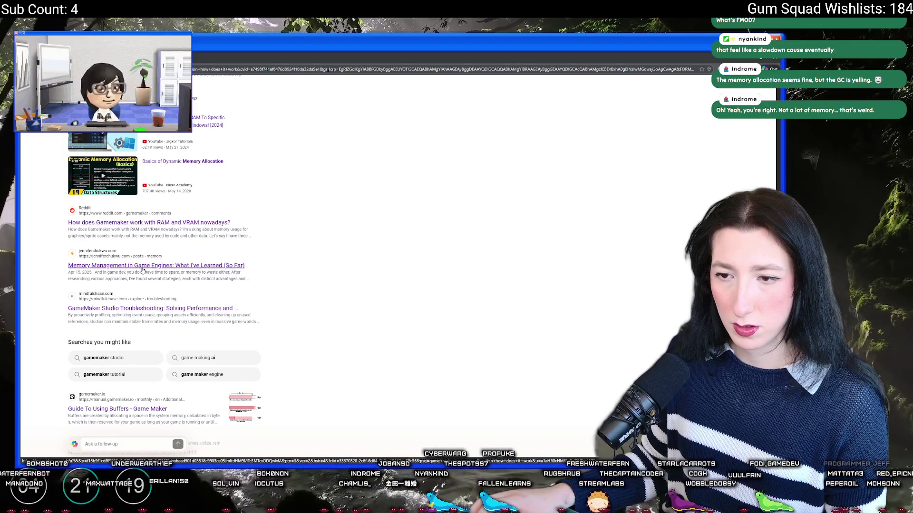
scroll(142, 270, "down", 4)
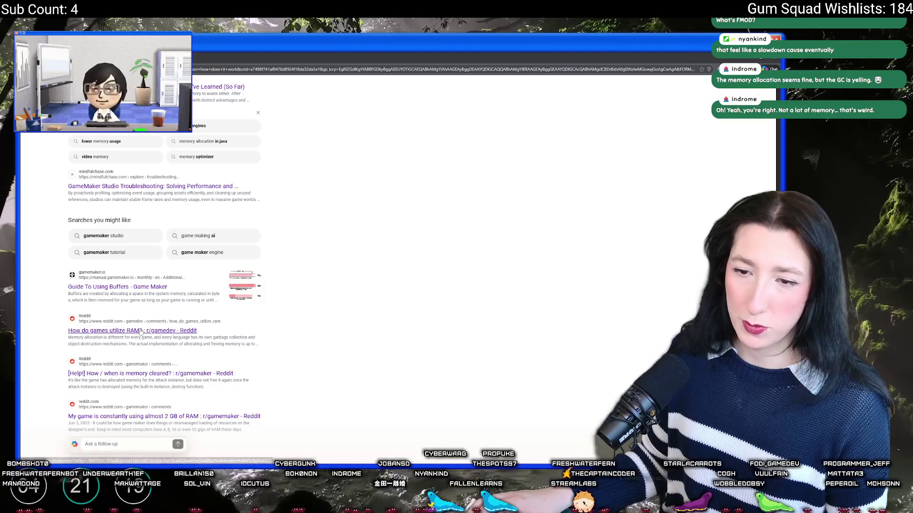
scroll(157, 292, "down", 2)
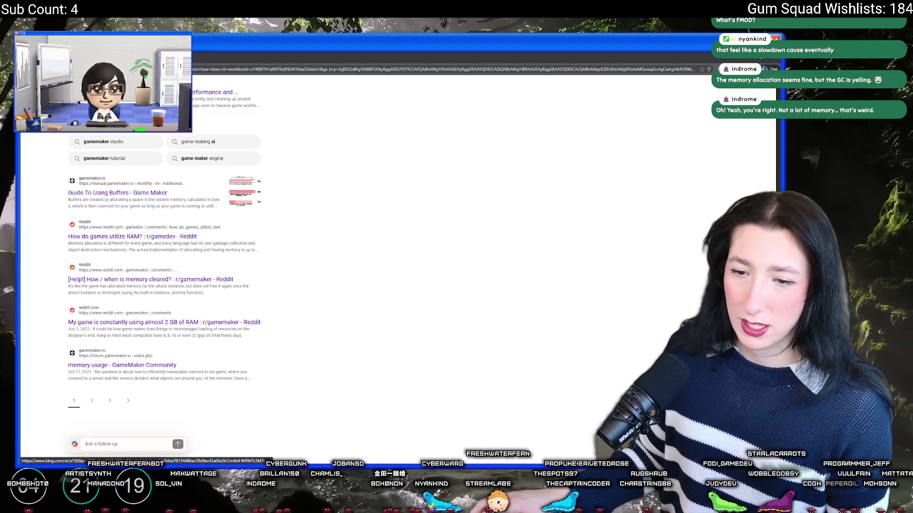
key("alt+Tab")
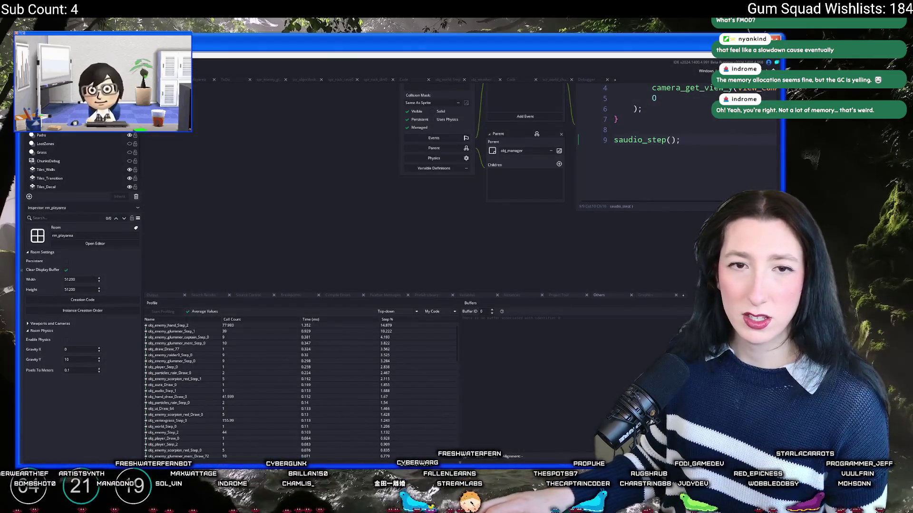
Step: Find and open obj_game_object through the asset search
scroll(277, 157, "down", 5)
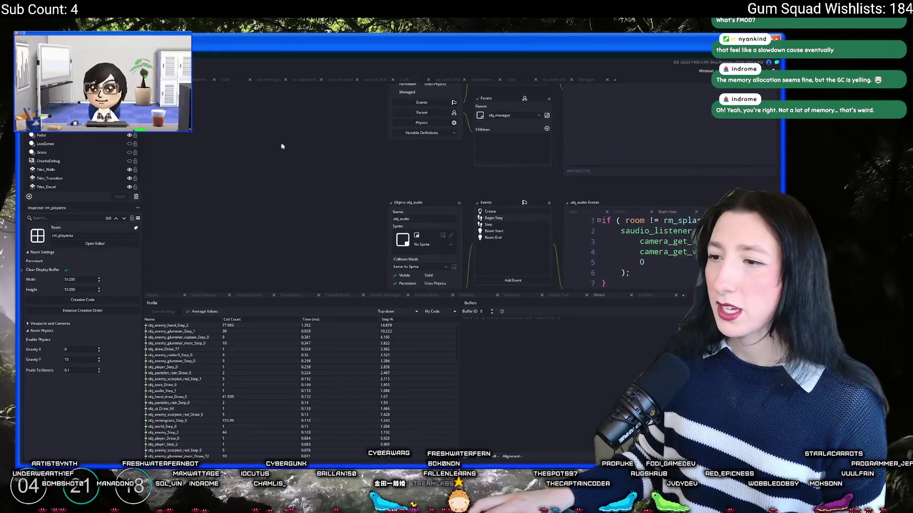
key("ctrl+t")
type("obj_ga")
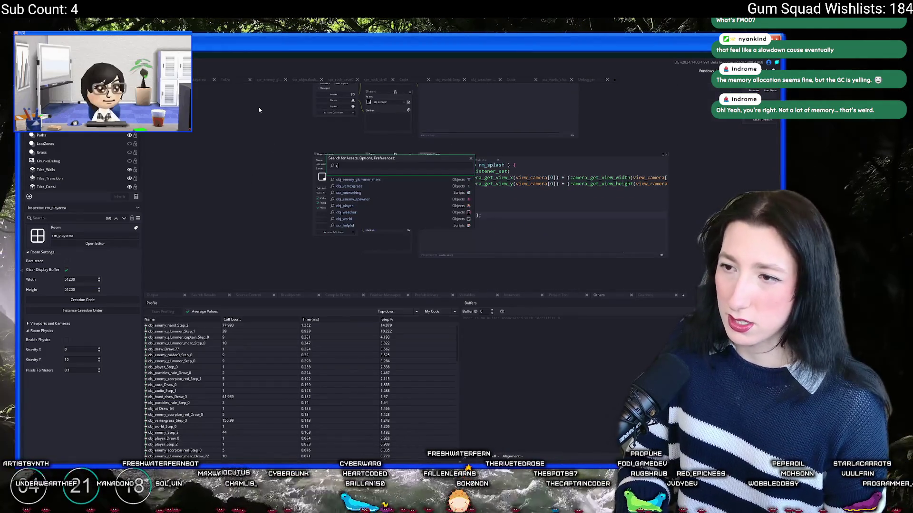
type("m")
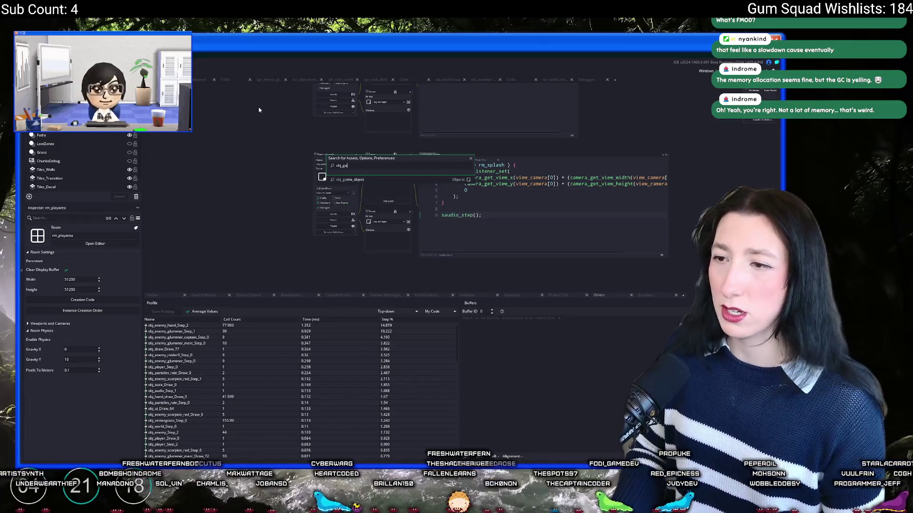
key("Return")
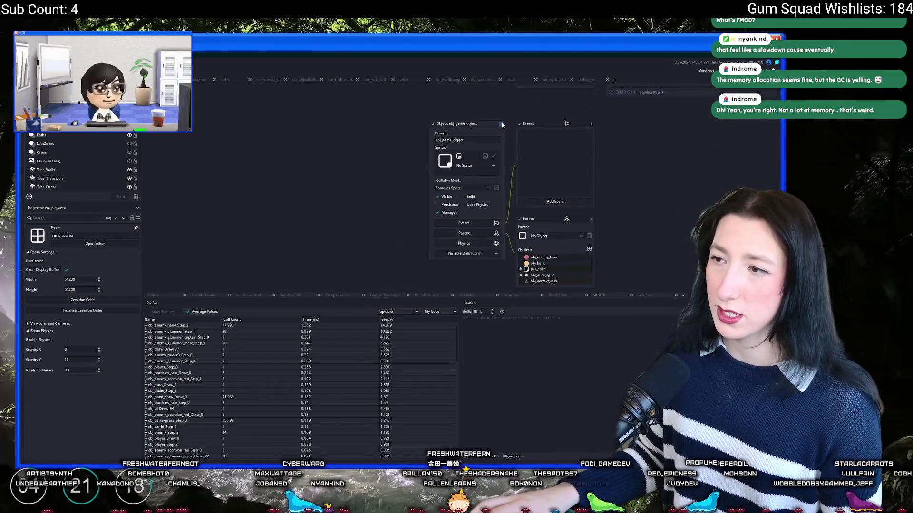
Step: Close obj_game_object and open the obj_boot object instead
left_click(502, 125)
key("ctrl+t")
type("start")
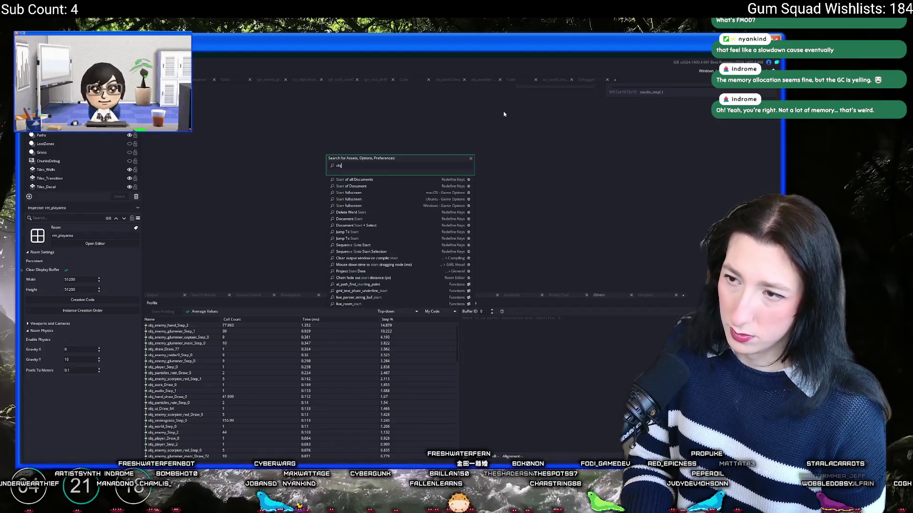
type("_st")
key("BackSpace")
type("p")
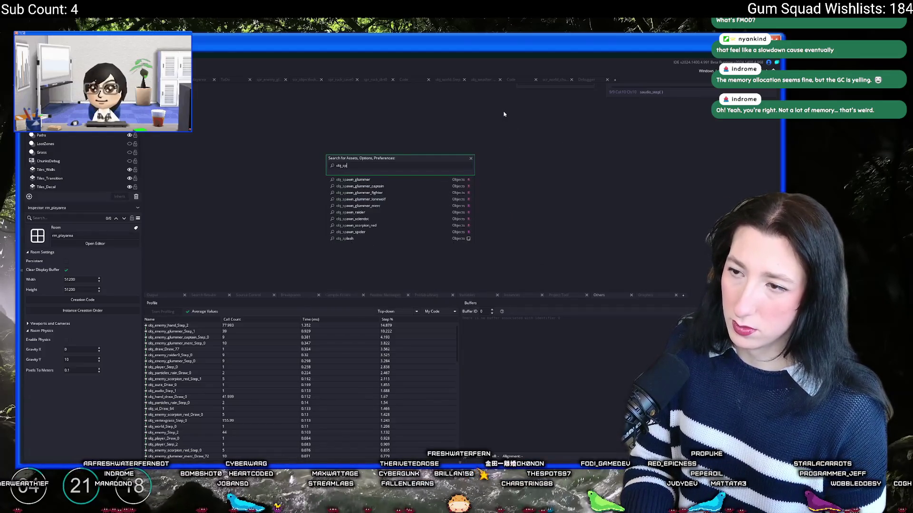
type("ot")
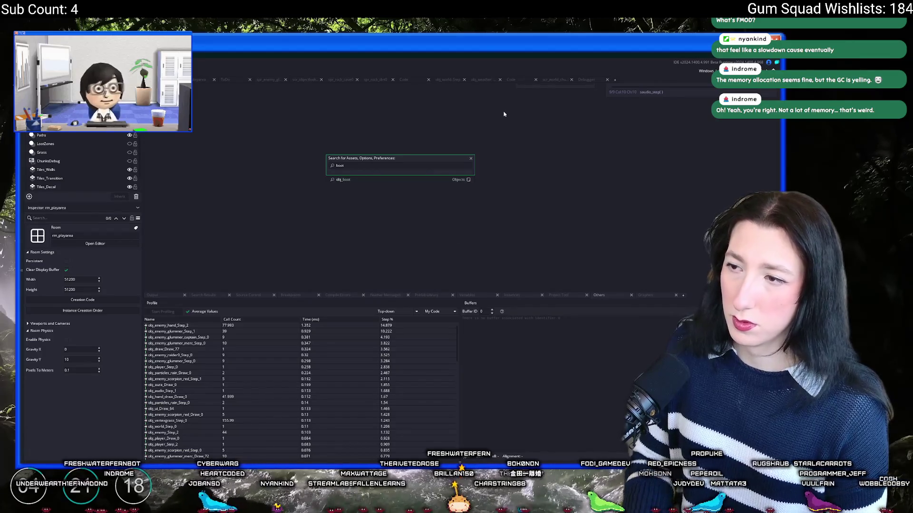
key("Return")
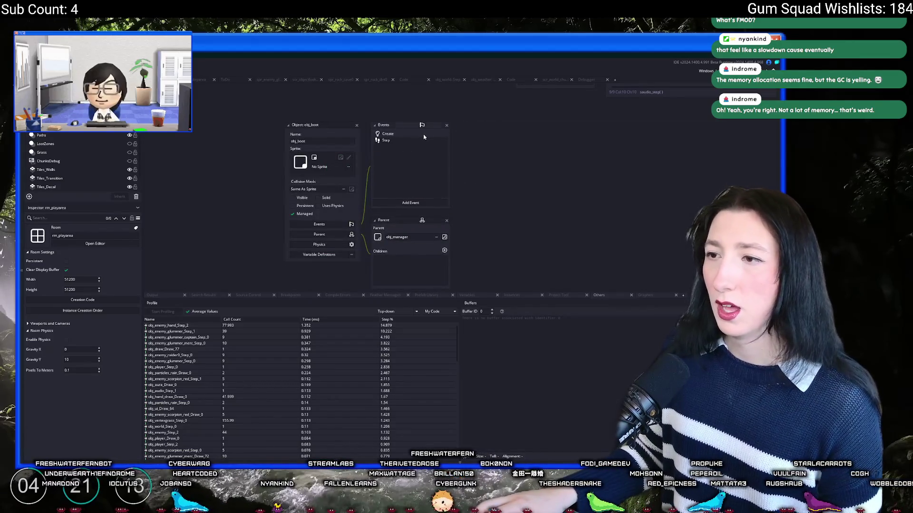
Step: In obj_boot's Create event, write 'buffer = buffer_create(2 *', fixing typos, then maximize the browser
double_click(423, 134)
type("w")
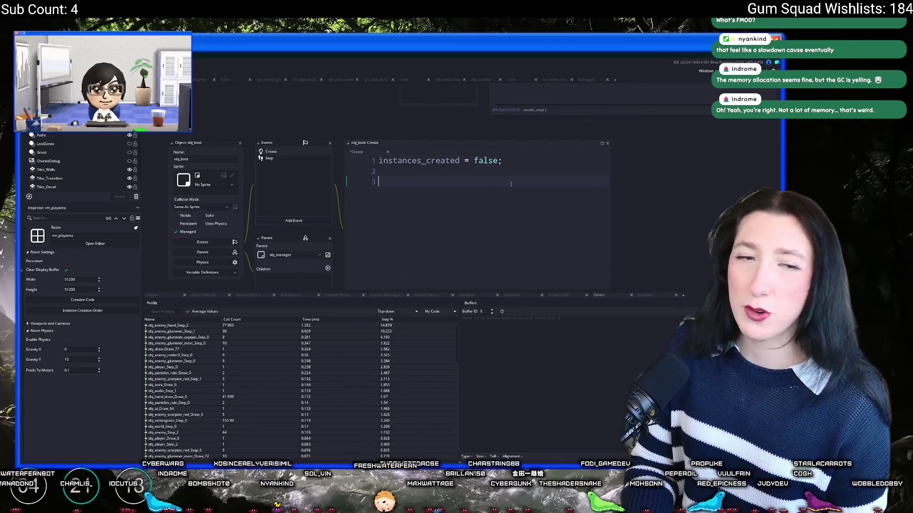
type("w")
key("BackSpace")
type("buffer = buffere_create")
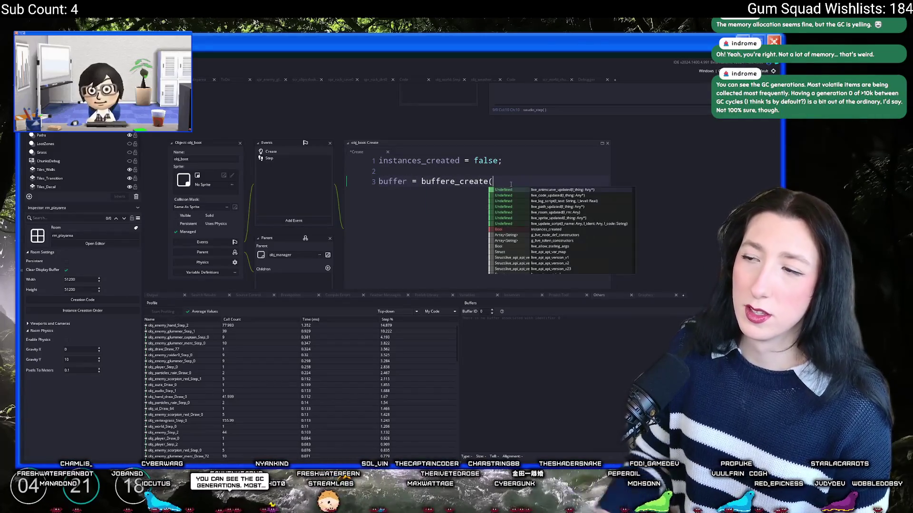
type("(")
key("Left")
key("Left")
key("Left")
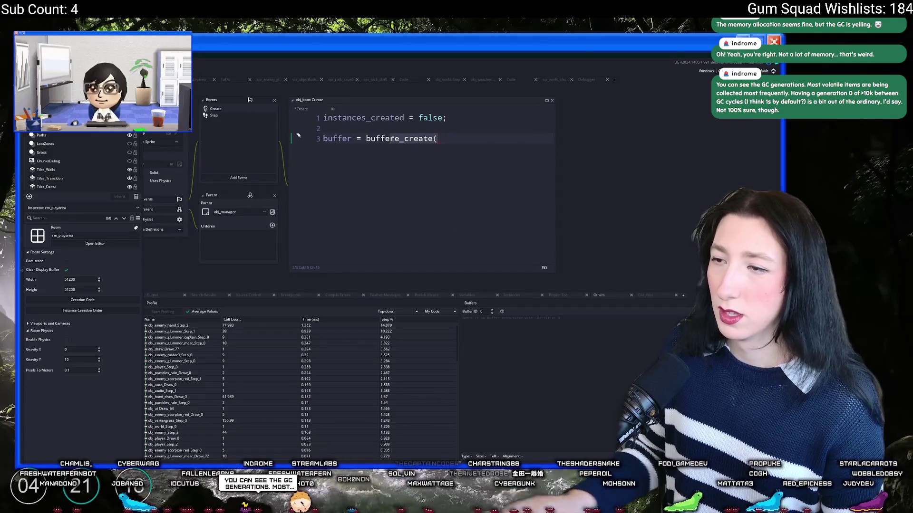
key("ctrl+Delete")
type("r_c")
key("Return")
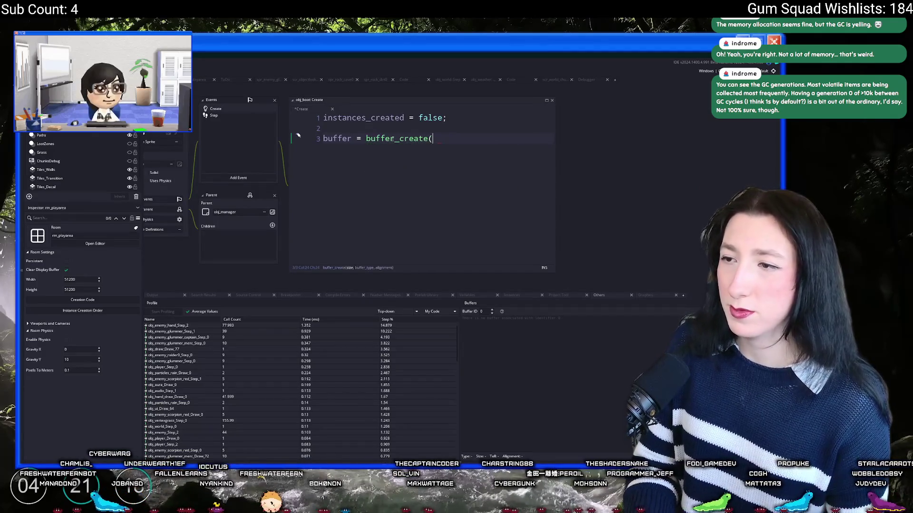
key("BackSpace")
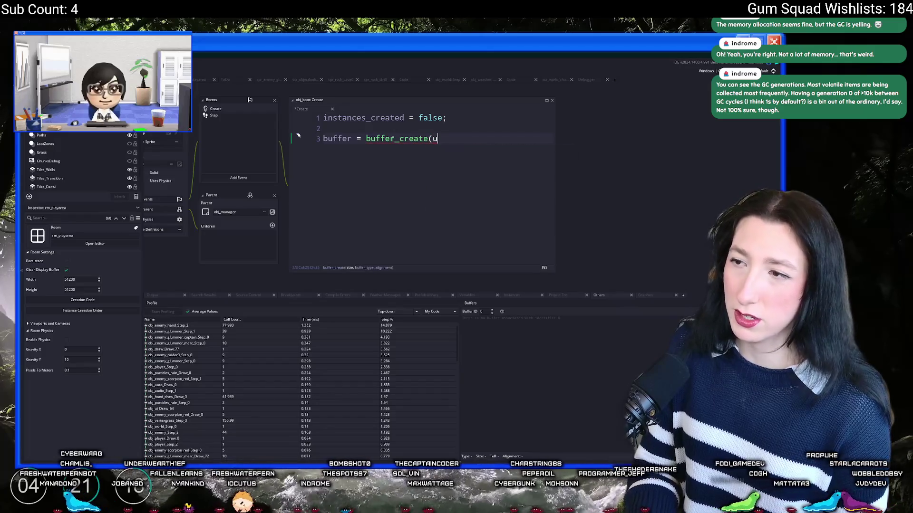
key("BackSpace")
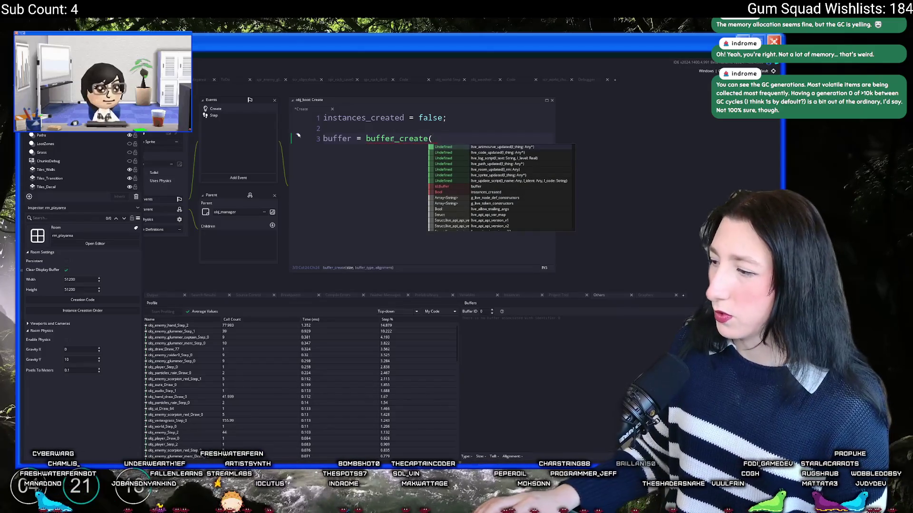
type("2 *")
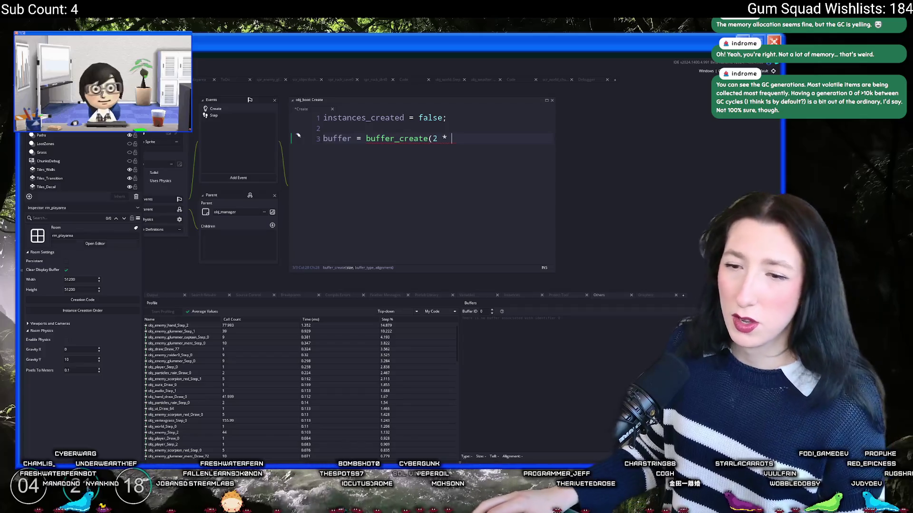
key("alt+Tab")
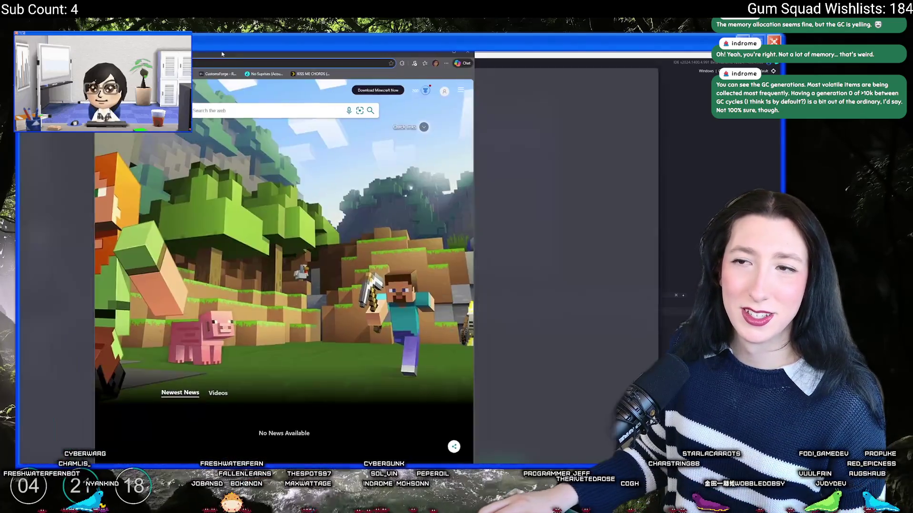
double_click(221, 54)
Step: Look up '2gb to bytes' in the browser to get 1,073,741,824 and return to GameMaker
type("2gb")
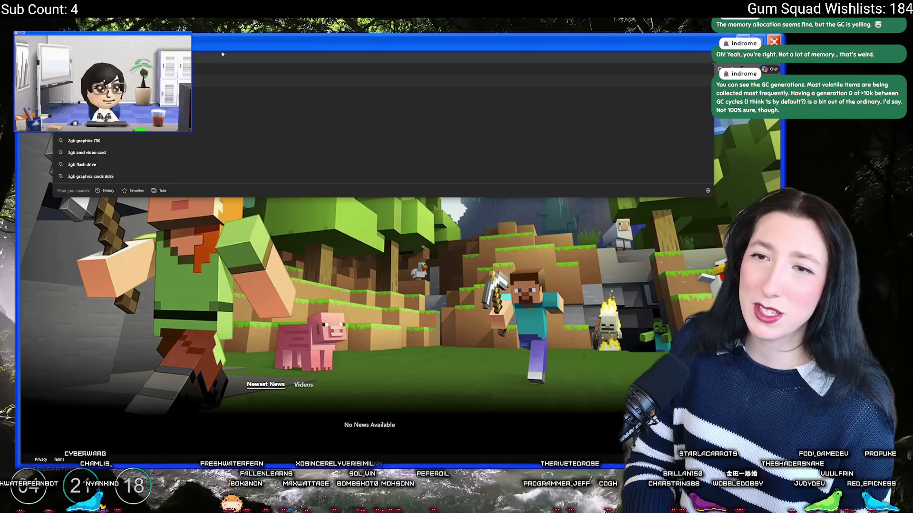
type(" to bytes")
key("Return")
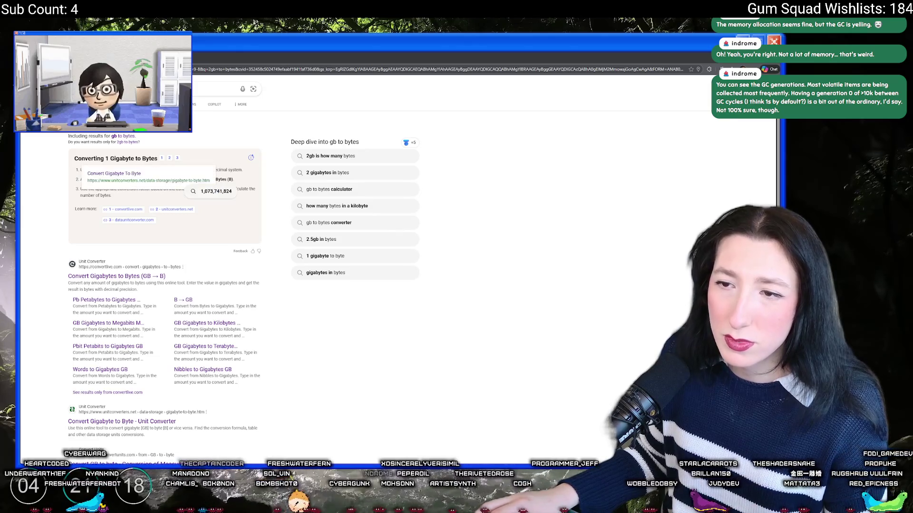
key("alt+Tab")
type("1,073,741,824")
left_click(459, 139)
key("BackSpace")
key("Right")
key("Right")
key("Right")
key("Delete")
key("Right")
key("Right")
key("Right")
key("Delete")
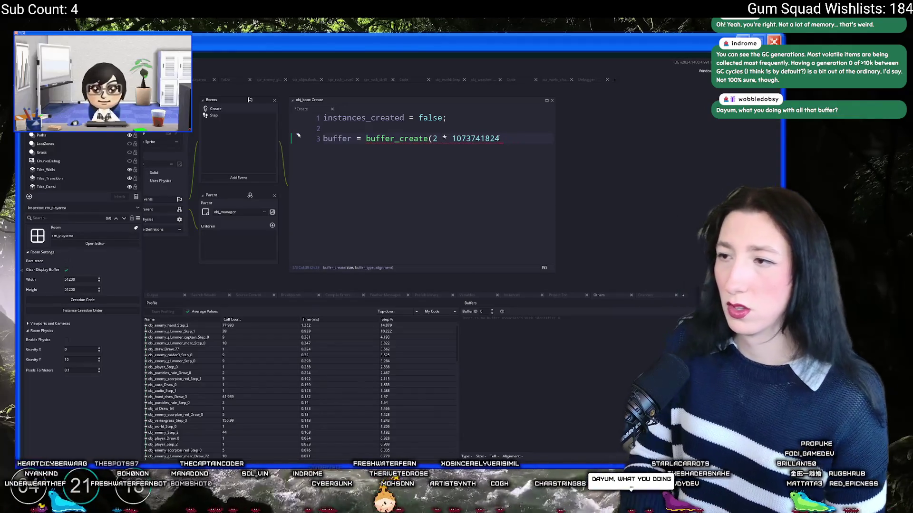
Step: Close the buffer_create call and add a '// 2GB allocation' comment above it
type(");")
key("Home")
key("Return")
key("Up")
type("/ 2GB allocation")
left_click(488, 149)
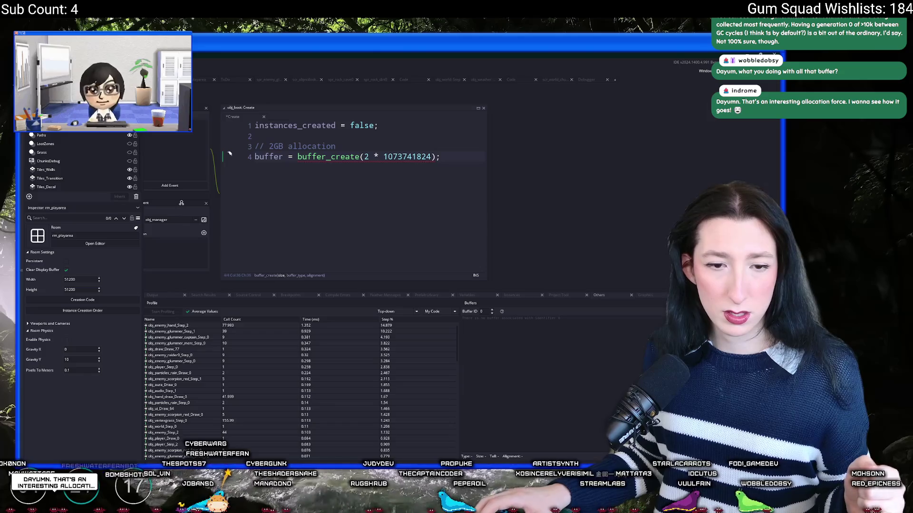
Step: Add ',buffer_fixed,1' to buffer_create and a new line 'buffer_delete(buffer);'
left_click(441, 164)
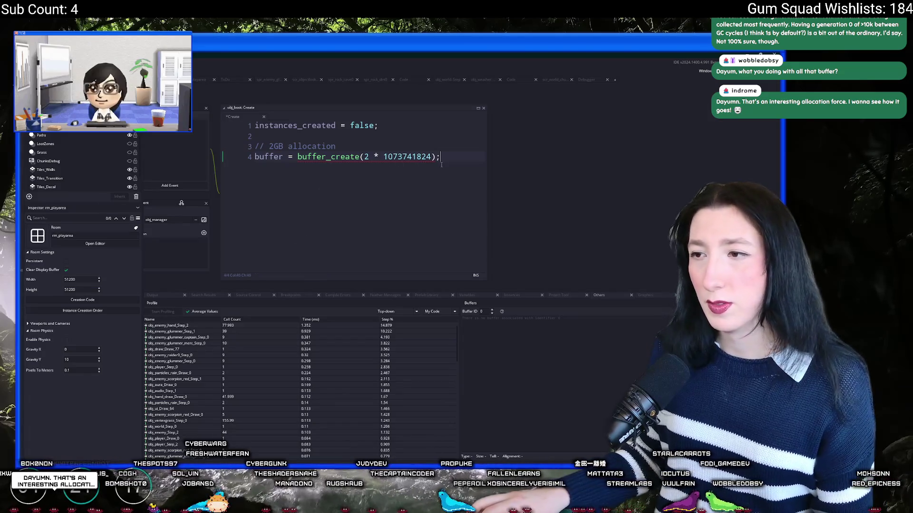
left_click(365, 157)
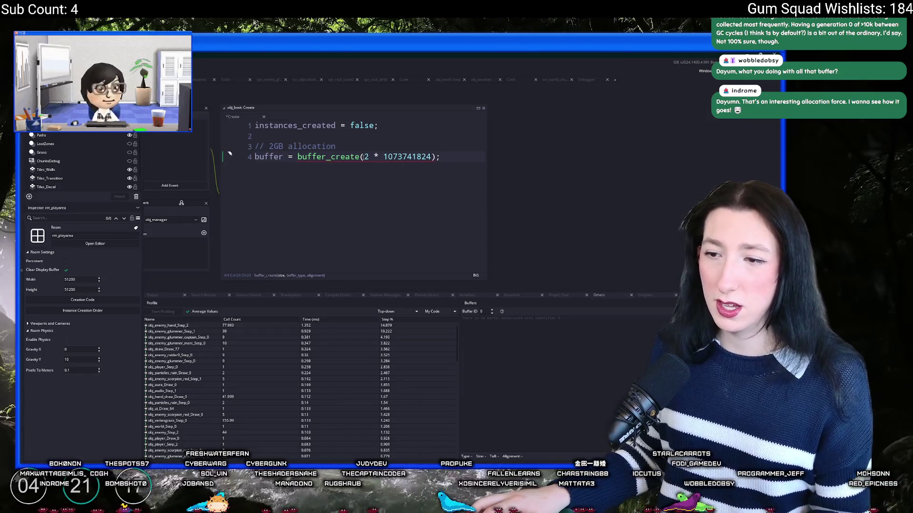
left_click(431, 157)
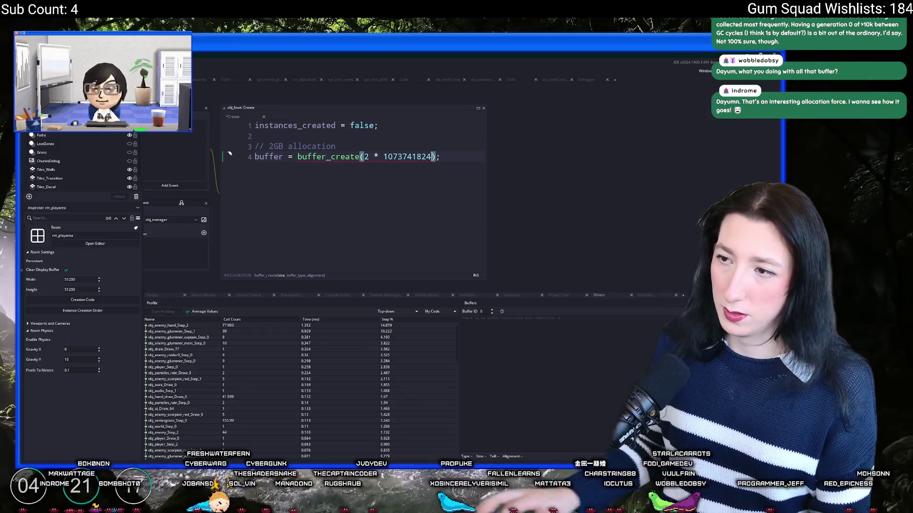
type(",buff")
type("er_fixed,1")
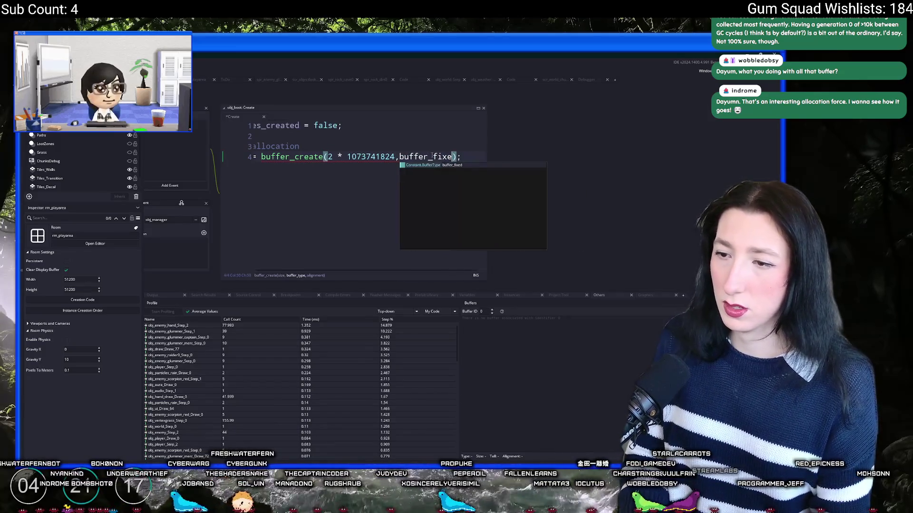
key("Return")
type("buffer_delete(")
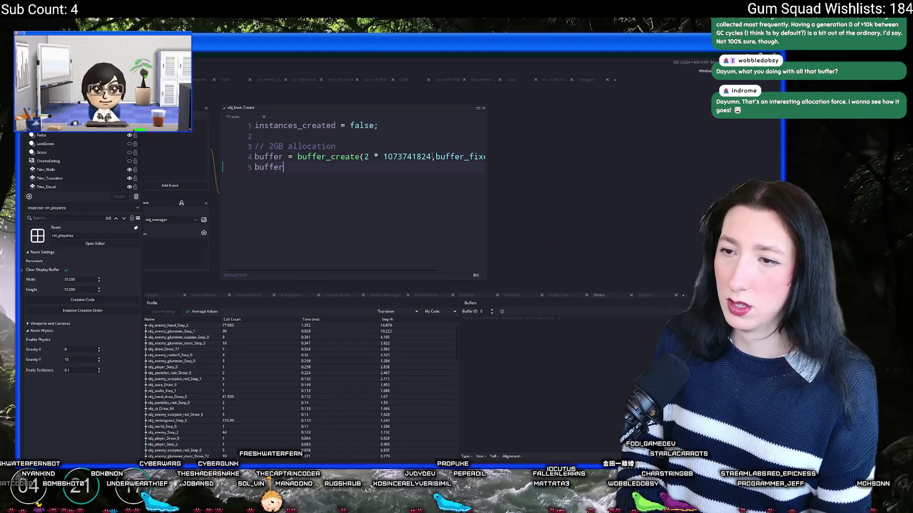
type("b0f")
key("BackSpace")
key("BackSpace")
key("BackSpace")
type("buff")
key("Return")
type(");")
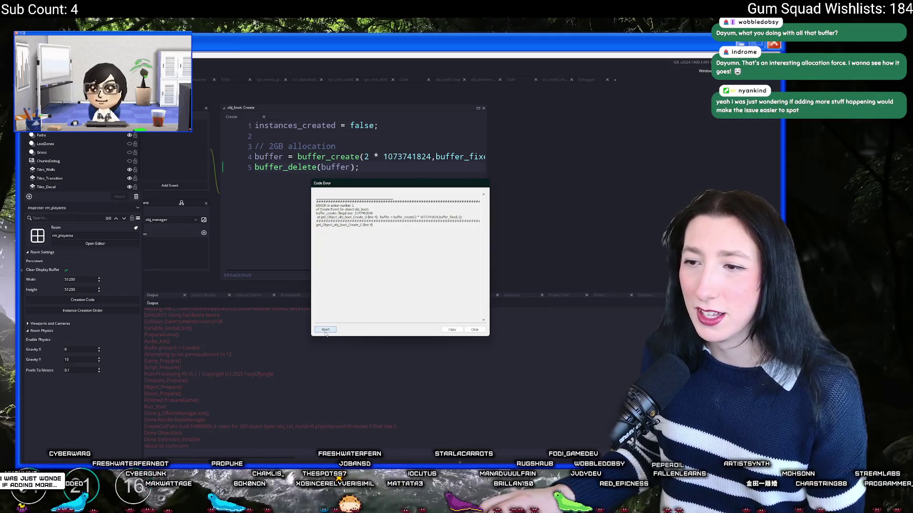
Step: Abort the buffer size error and open the manual page for buffer_create
left_click(325, 331)
left_click(346, 156)
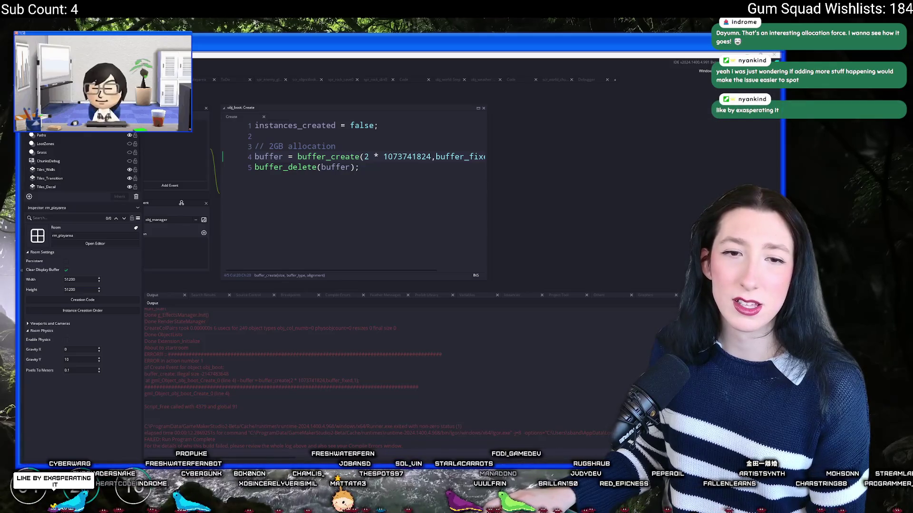
key("F1")
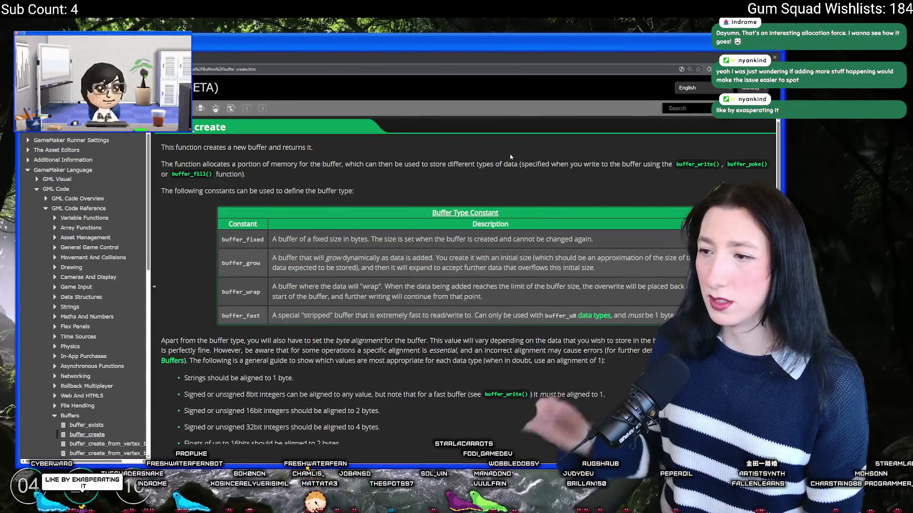
scroll(451, 230, "down", 3)
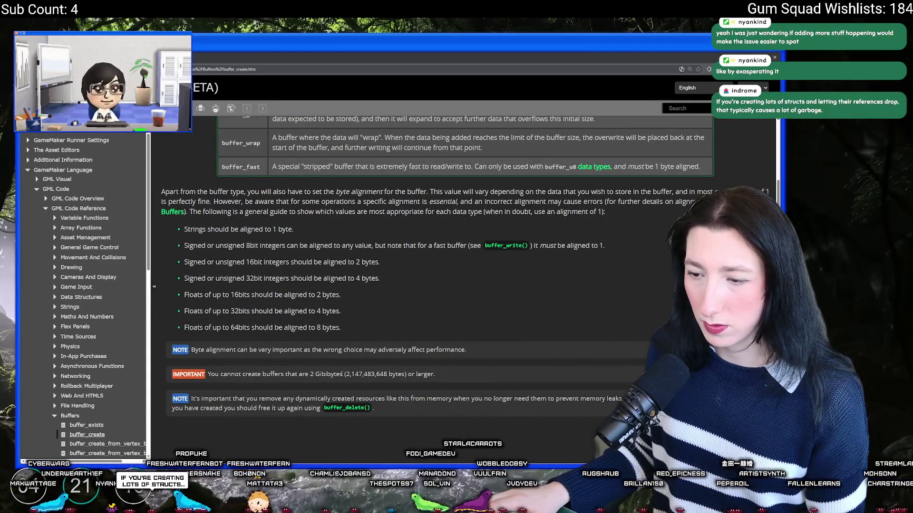
left_click_drag(441, 376, 321, 374)
left_click(263, 371)
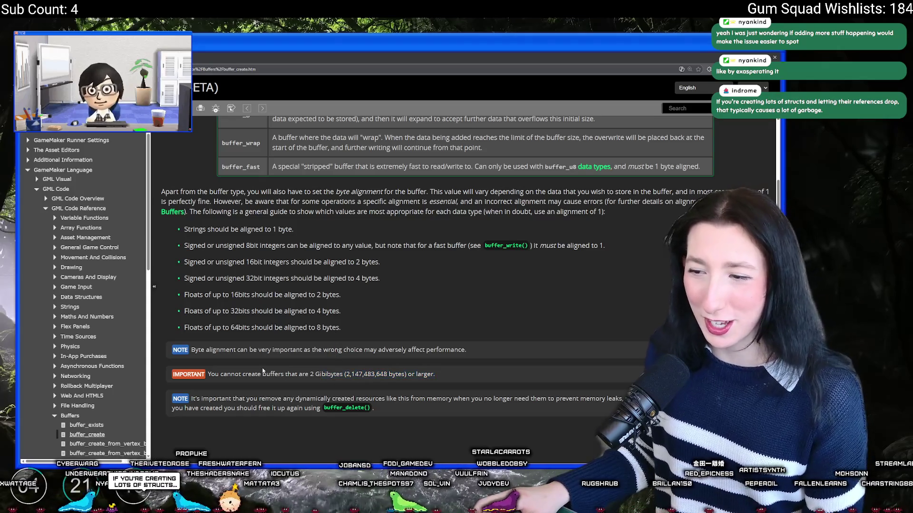
key("alt+Tab")
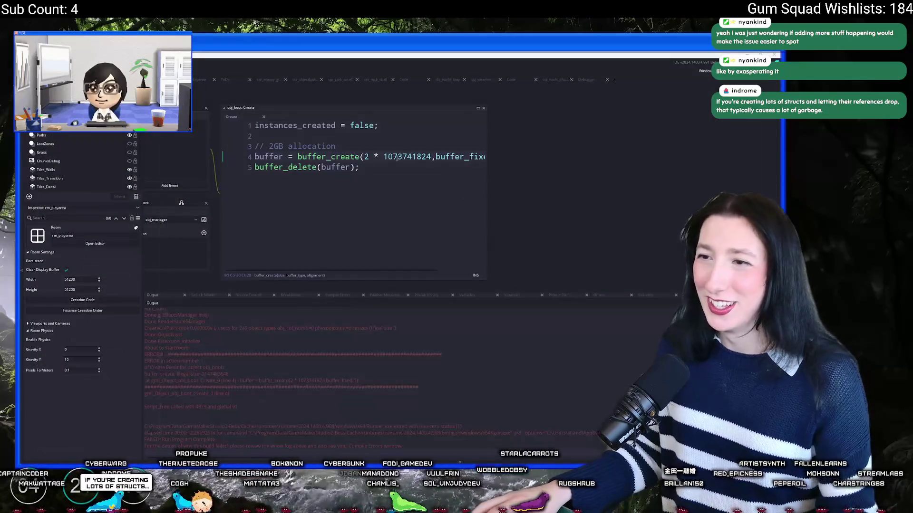
double_click(367, 157)
type("1")
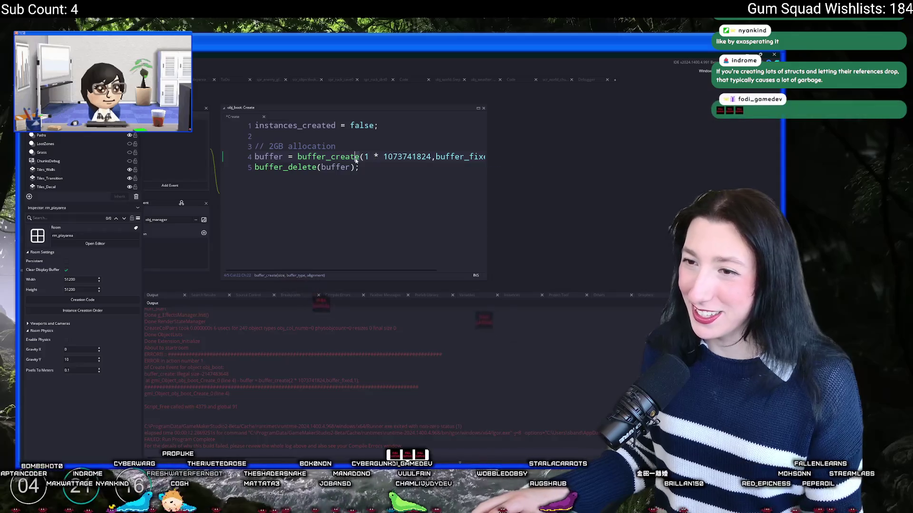
key("Down")
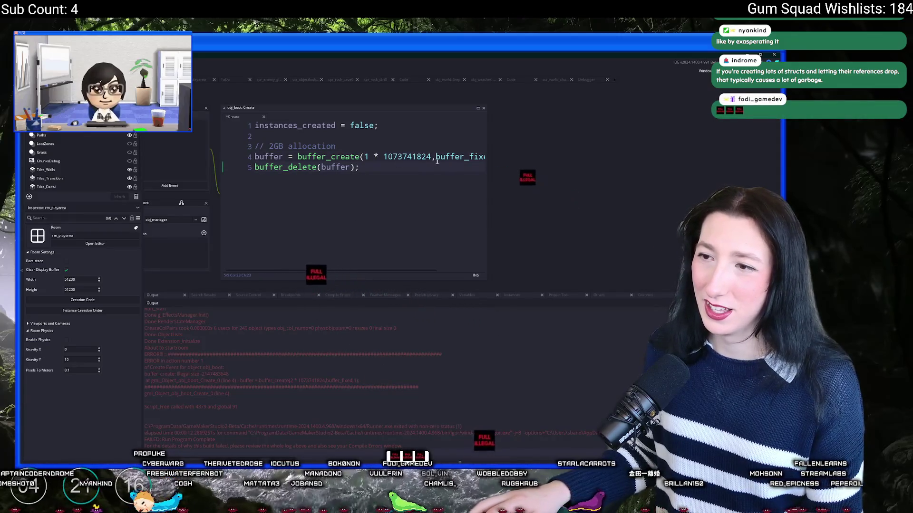
left_click(338, 146)
key("Return")
type("var _bu")
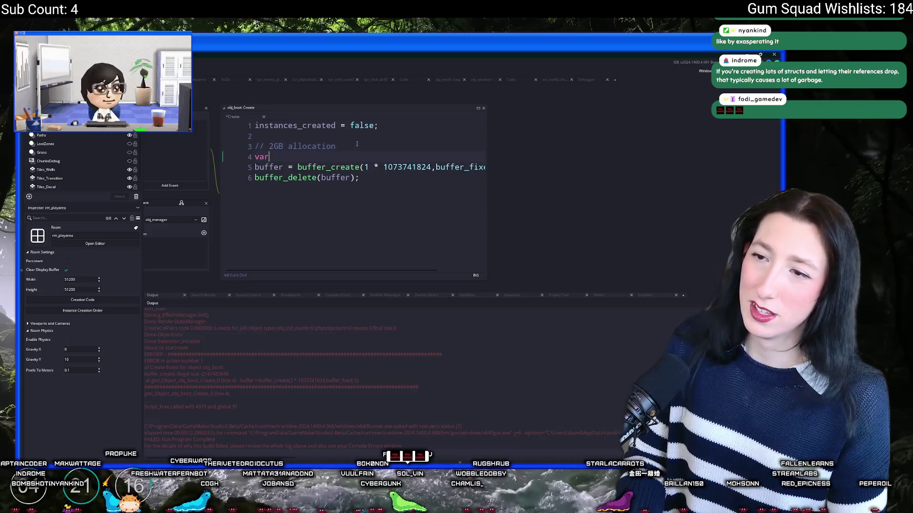
type("ffer0 =")
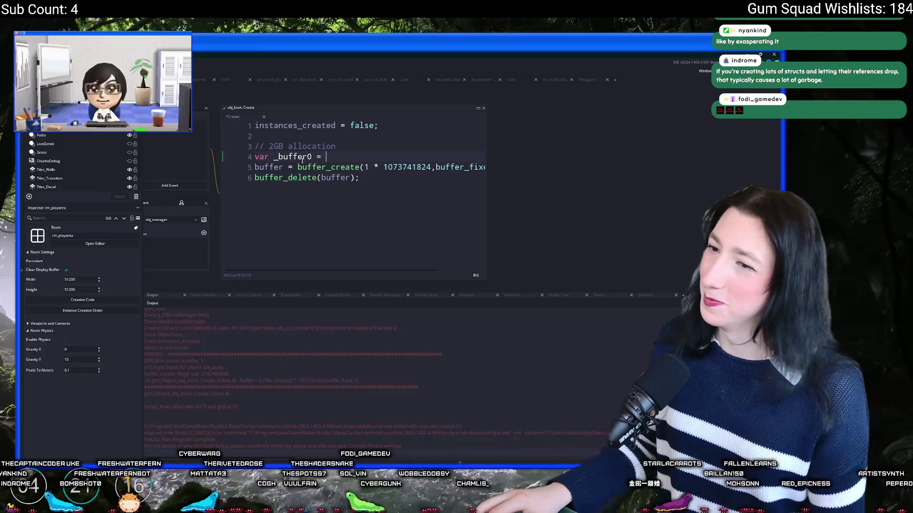
type("buffer_create(1 * 1073741824,buffer_fixed,1);")
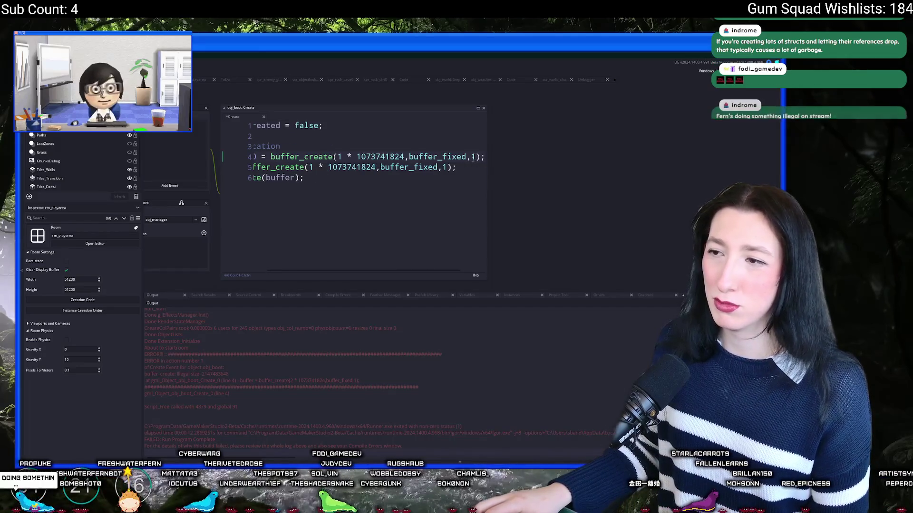
Step: Duplicate that line as _buffer1 and remove the old single buffer line
key("ctrl+d")
key("Home")
key("BackSpace")
type("1")
key("Down")
key("End")
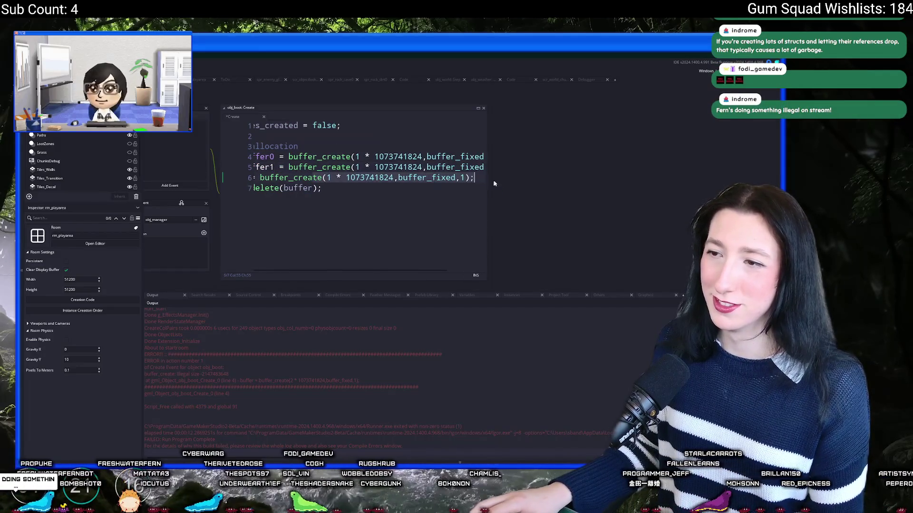
key("ctrl+x")
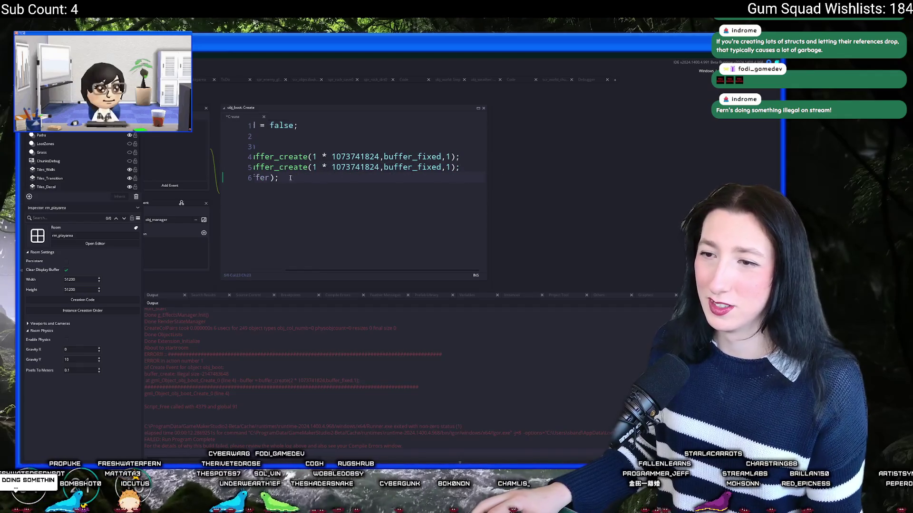
Step: Add buffer_delete lines for _buffer0 and _buffer1, then run the game with F5
key("ctrl+d")
double_click(293, 157)
key("ctrl+c")
double_click(335, 178)
key("ctrl+v")
key("F12")
double_click(303, 167)
key("ctrl+c")
double_click(335, 187)
key("ctrl+v")
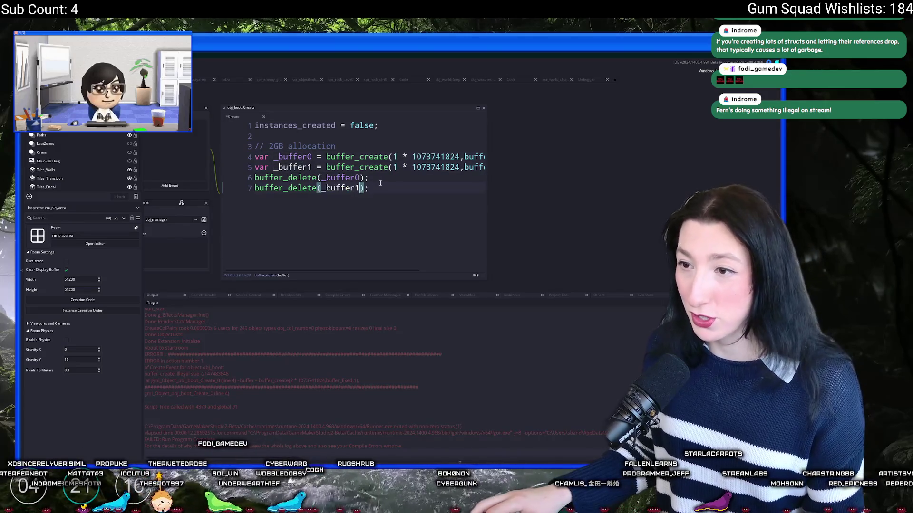
left_click(387, 178)
key("F5")
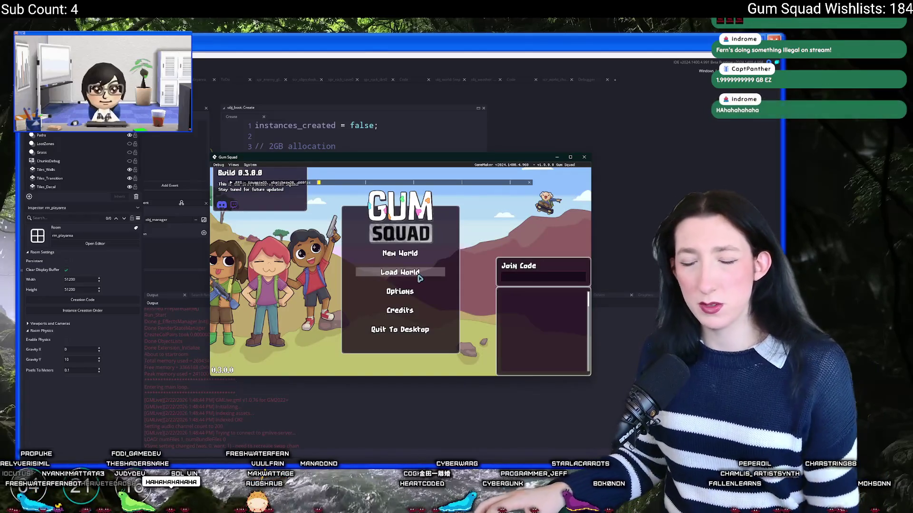
Step: Start a New World, walk left, and set the debug overlay scale to 2
key("Return")
key("Return")
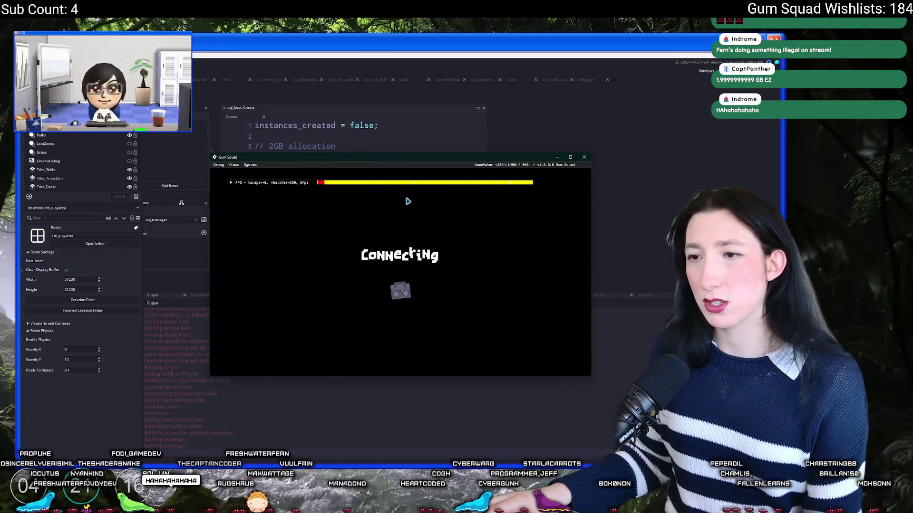
key("a")
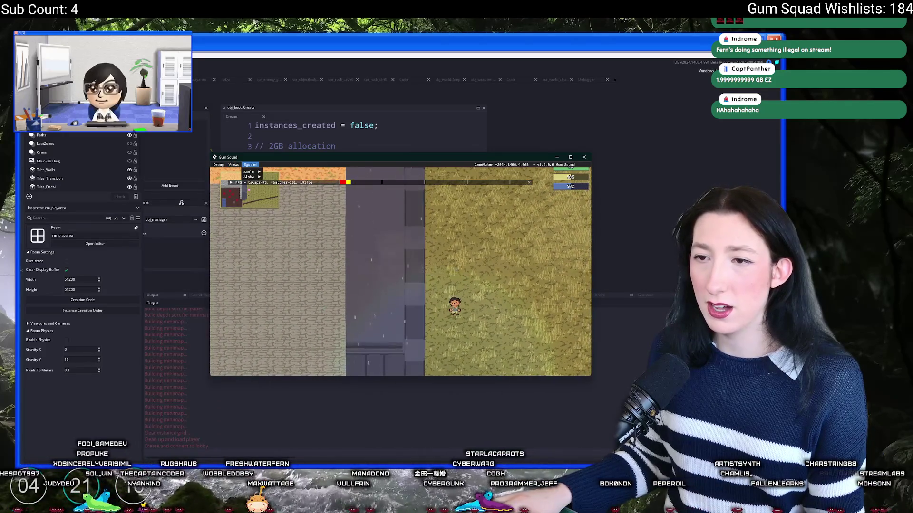
left_click(250, 165)
left_click(274, 186)
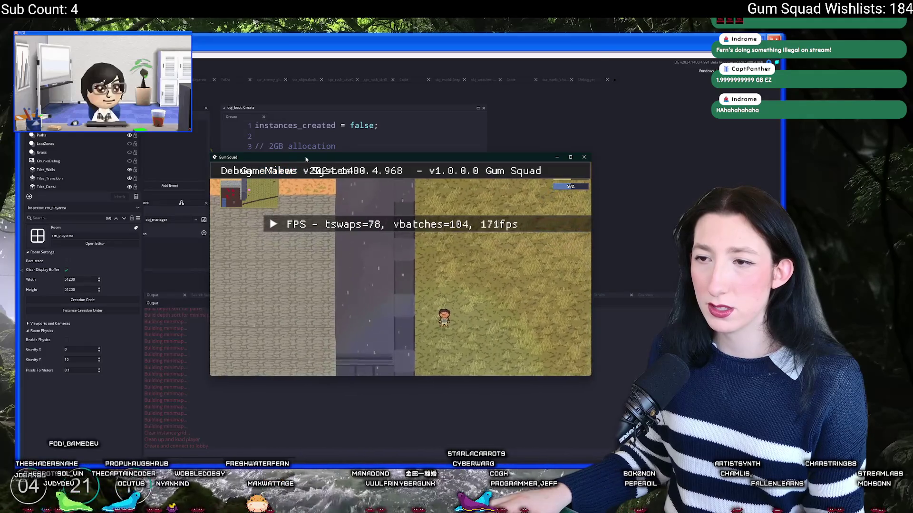
left_click(570, 157)
left_click(199, 67)
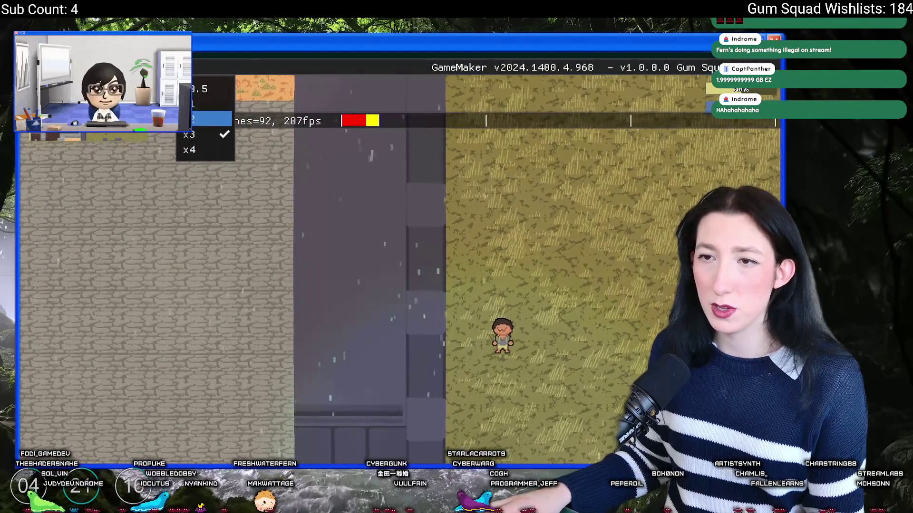
left_click(190, 119)
Step: Open the memory and garbage collector debug view, walk around, and widen its window
left_click(33, 128)
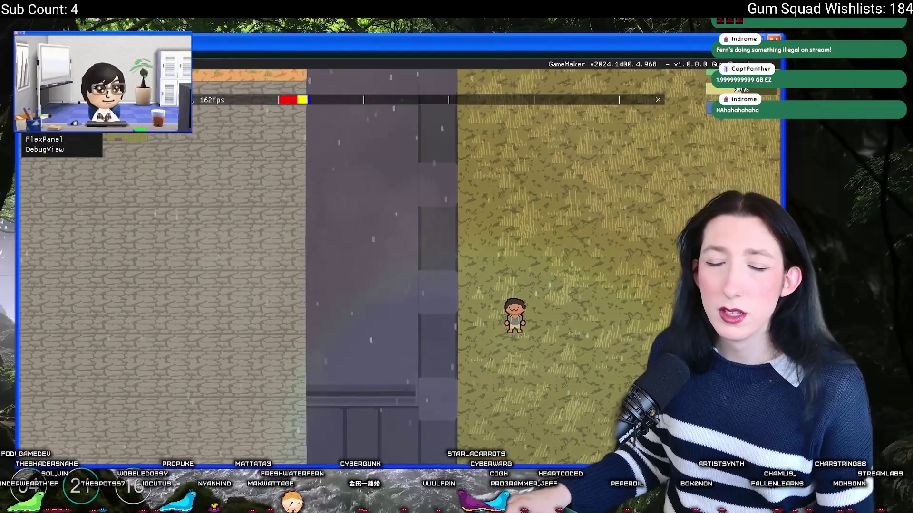
left_click(44, 149)
key("a")
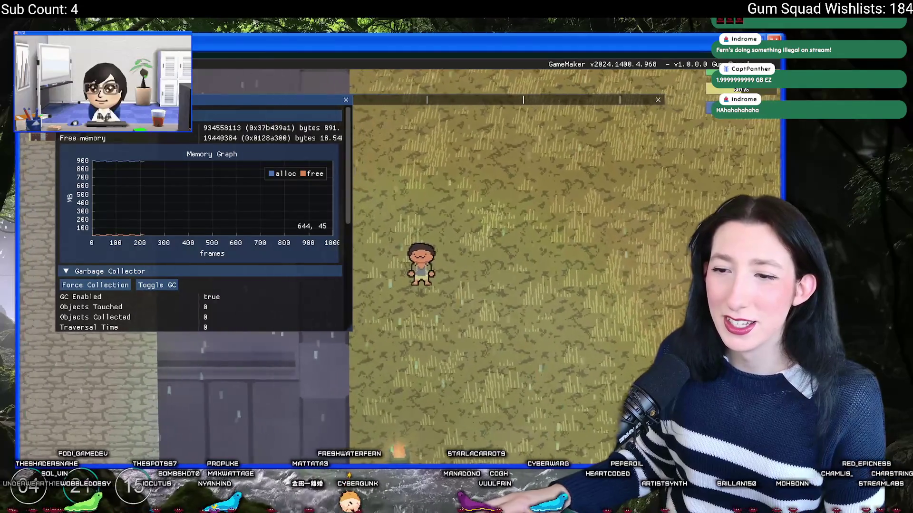
scroll(341, 258, "down", 5)
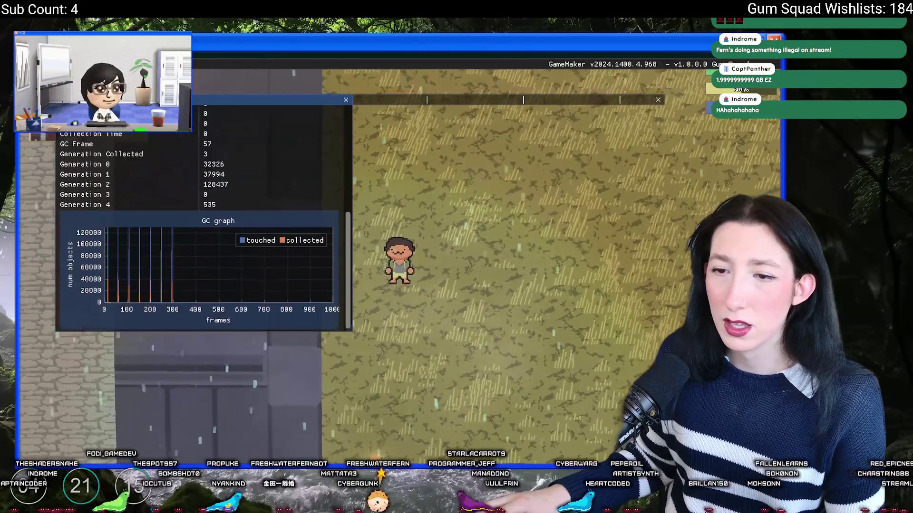
scroll(205, 219, "up", 5)
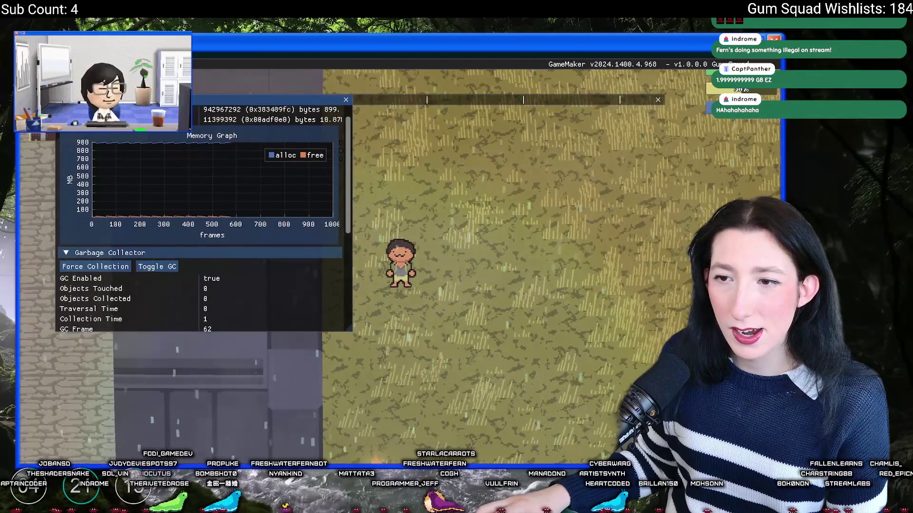
scroll(205, 214, "up", 2)
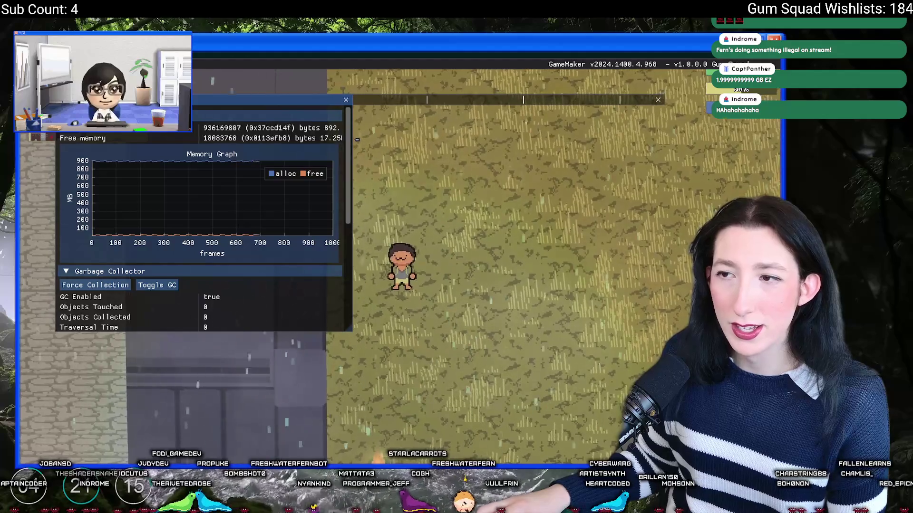
left_click_drag(358, 139, 552, 159)
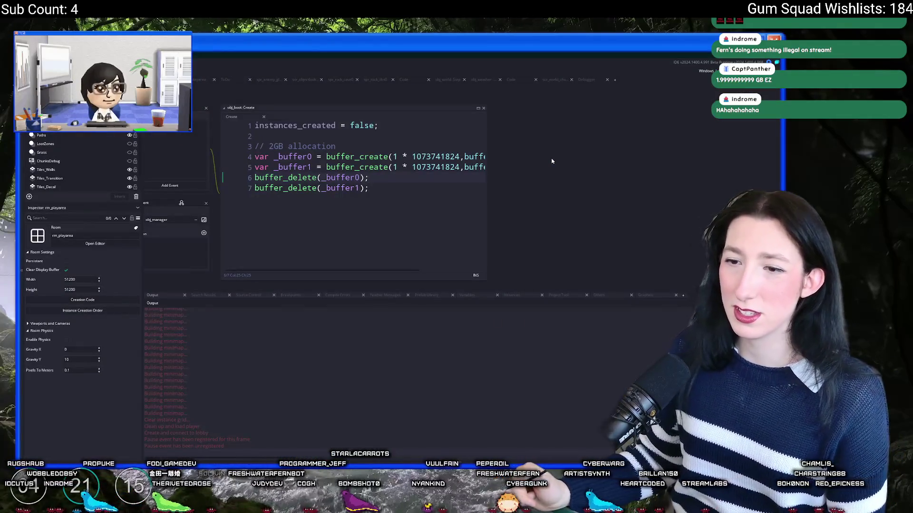
Step: Delete the two buffer_delete lines, relaunch Gum Squad as a debug run (F6), and maximise its window
left_click_drag(386, 193, 247, 178)
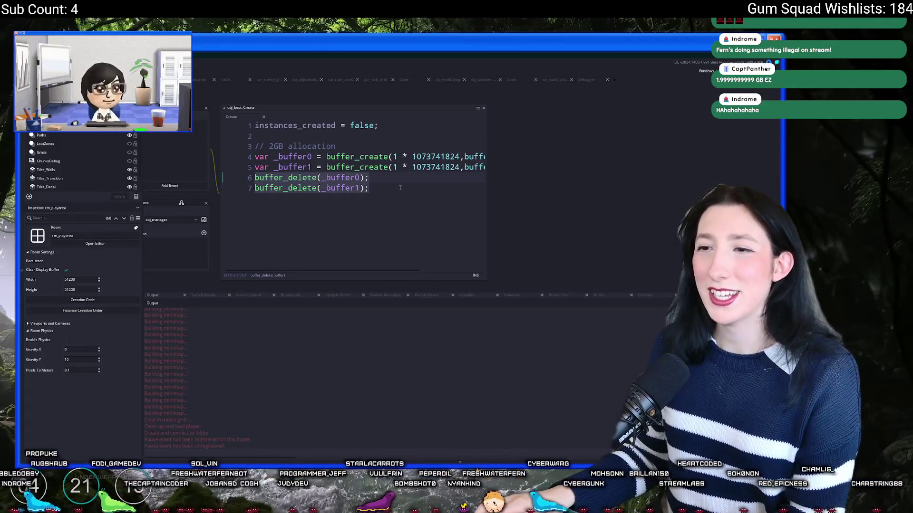
key("BackSpace")
key("BackSpace")
key("F5")
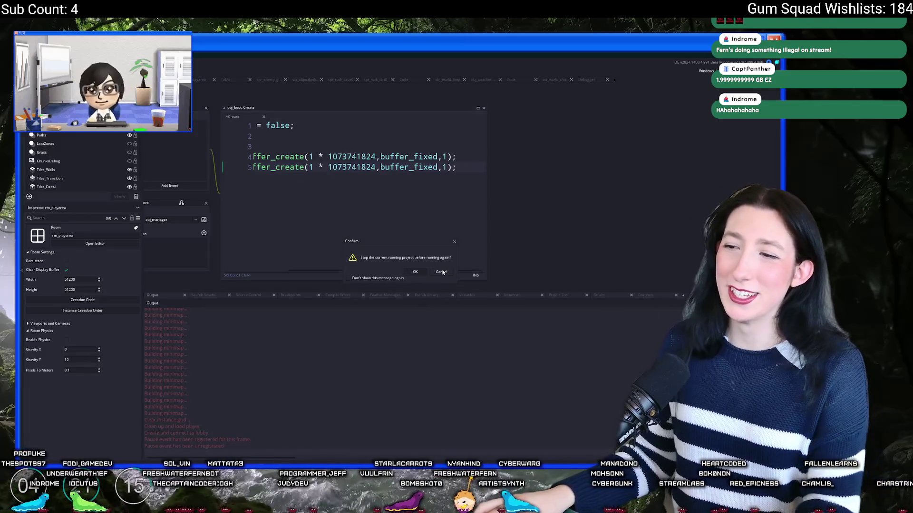
left_click(442, 272)
key("F6")
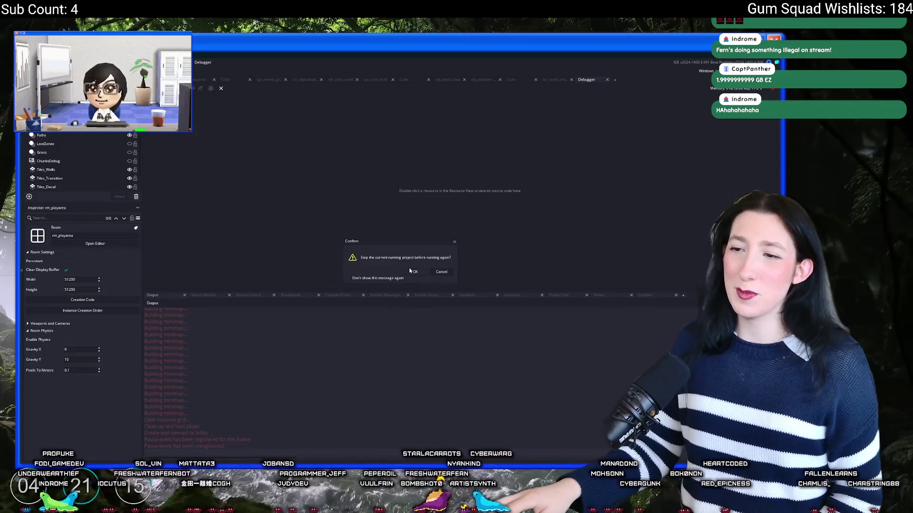
left_click(416, 272)
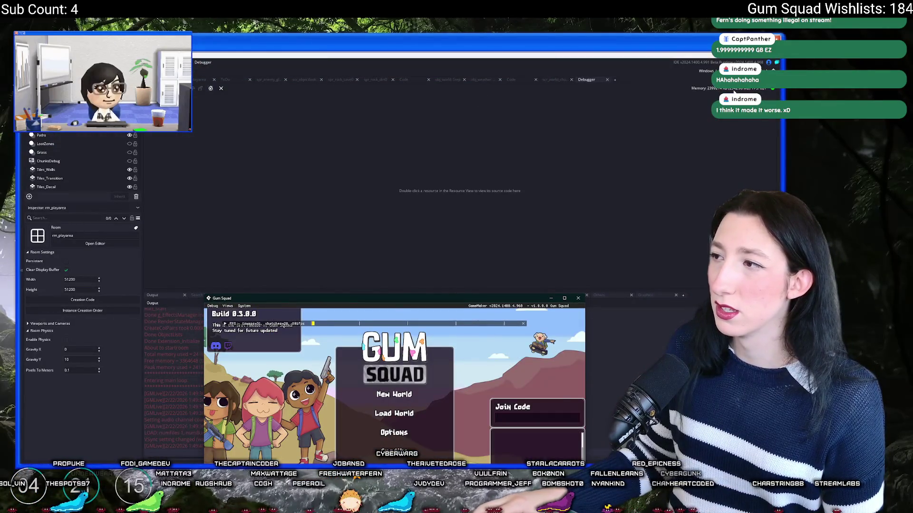
double_click(429, 299)
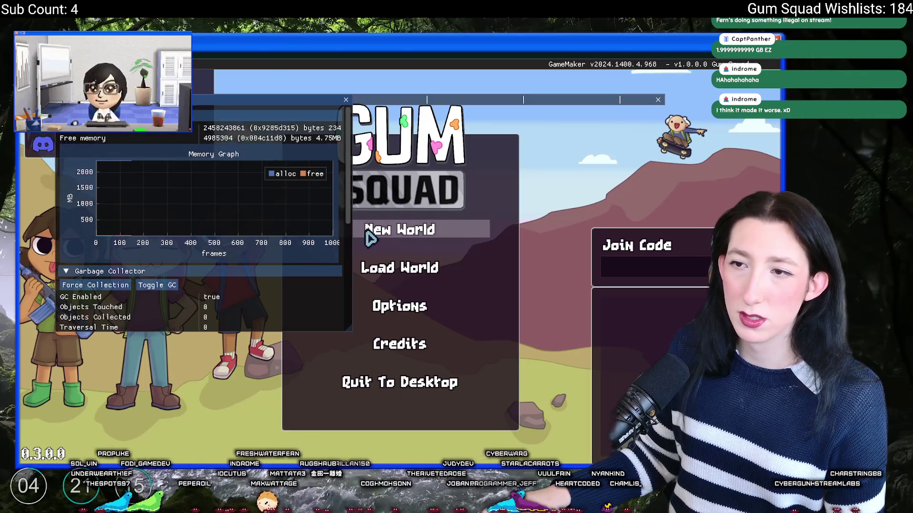
Step: Widen the memory panel, quit the game, undo the 2GB buffer test code and close obj_boot
left_click_drag(354, 177, 589, 210)
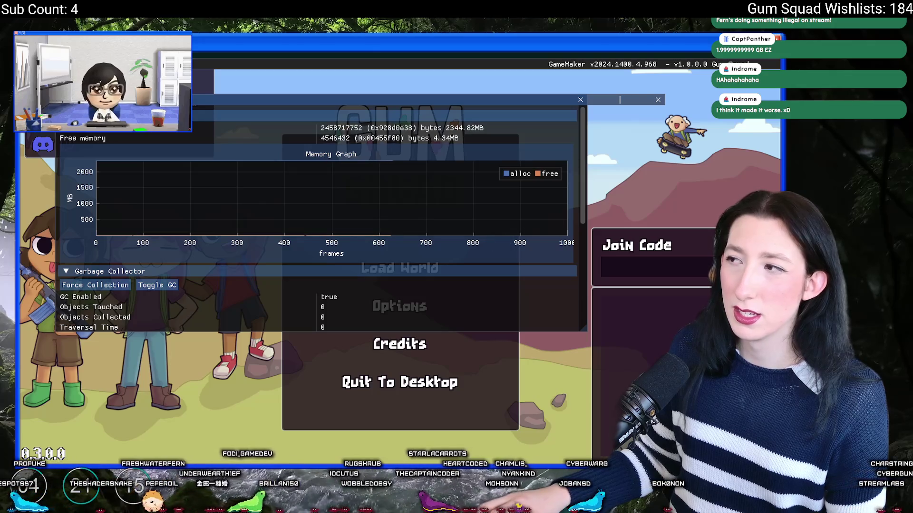
key("Escape")
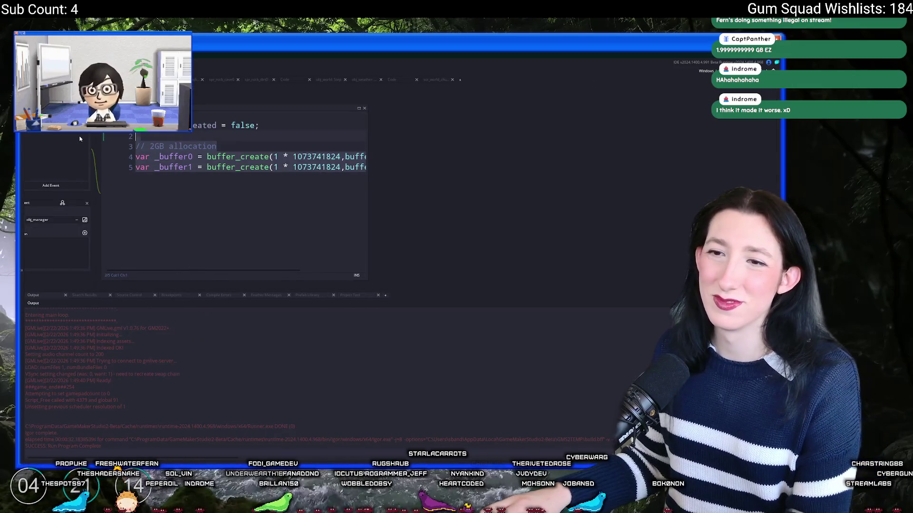
key("ctrl+z")
left_click(193, 138)
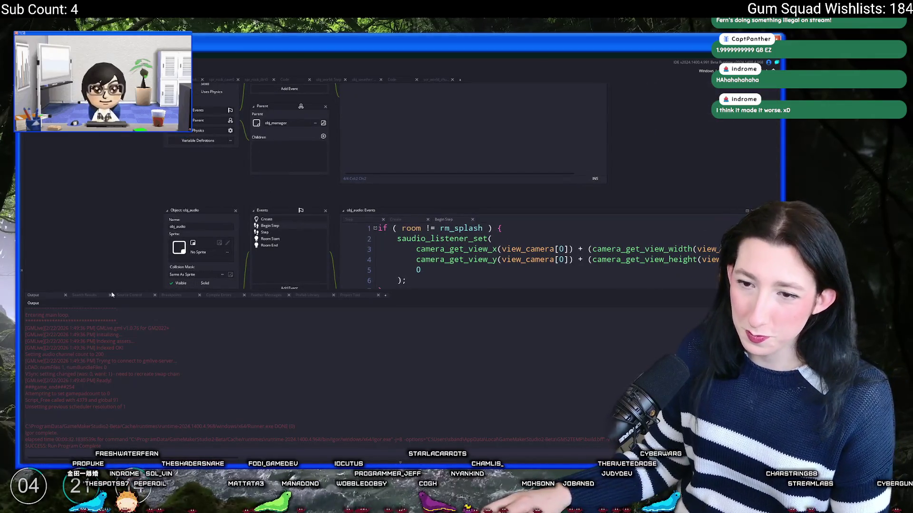
left_click_drag(112, 290, 112, 344)
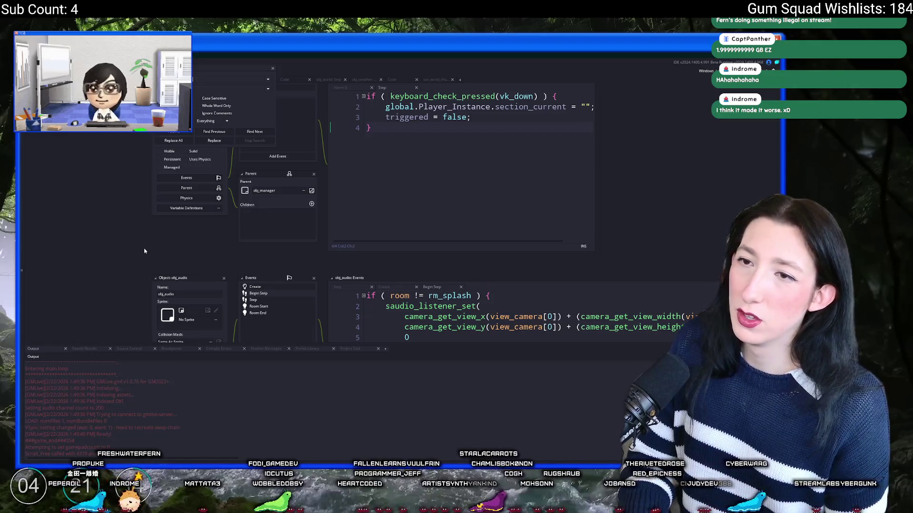
Step: Find all 'new Vector2' uses, check obj_player's move_input_vector, and open Vector2's definition in scr_vector2
key("Return")
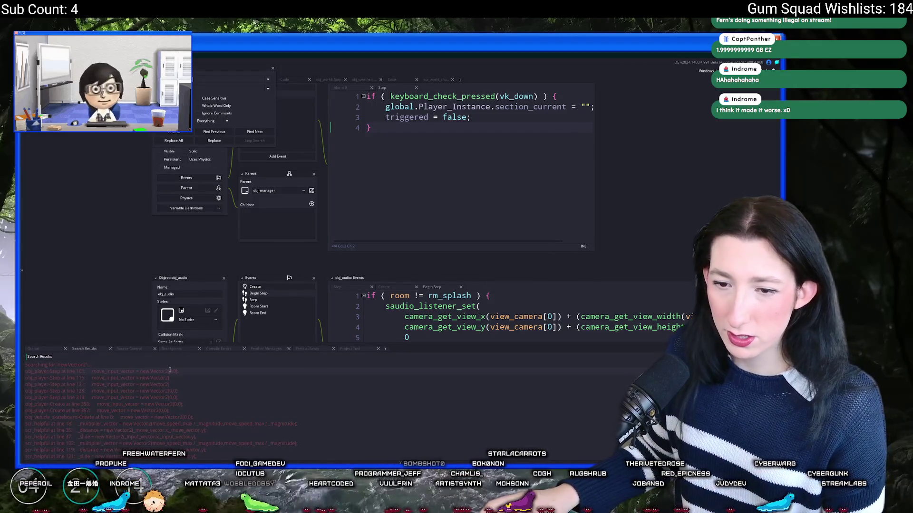
double_click(170, 370)
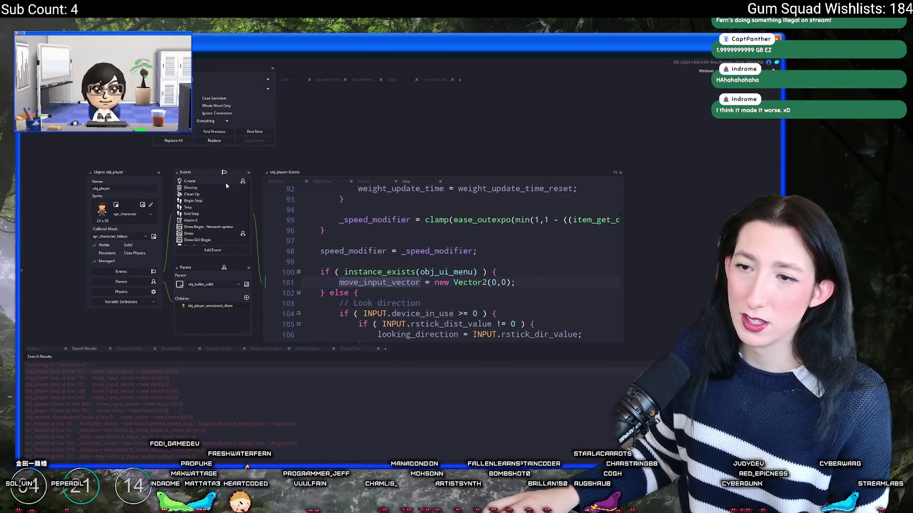
left_click(365, 181)
key("ctrl+f")
key("Escape")
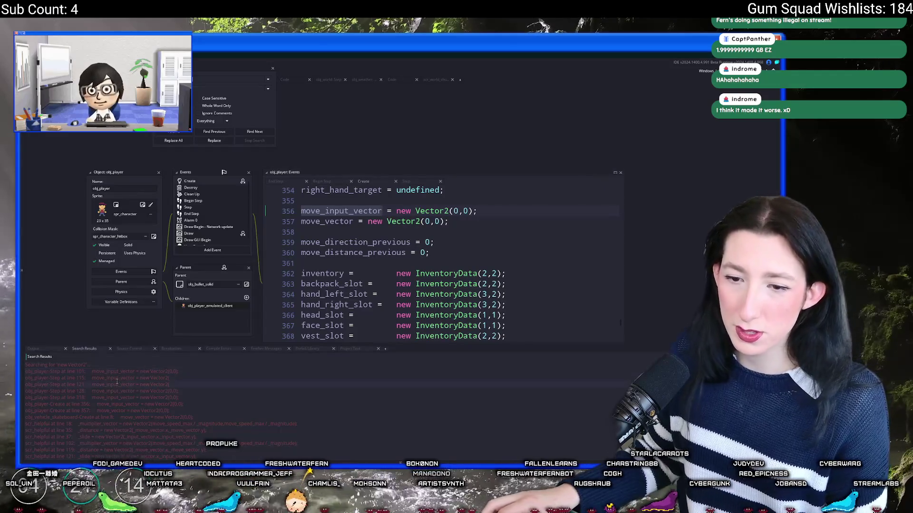
double_click(132, 372)
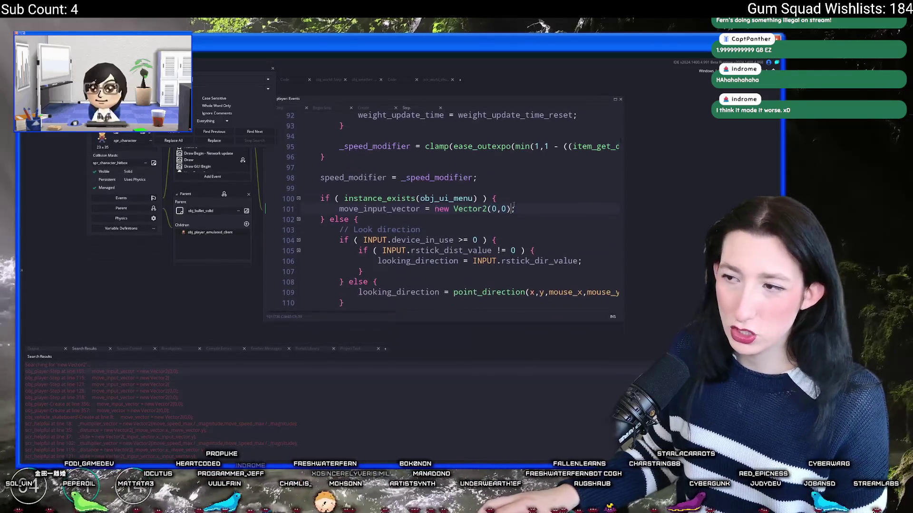
left_click(442, 209)
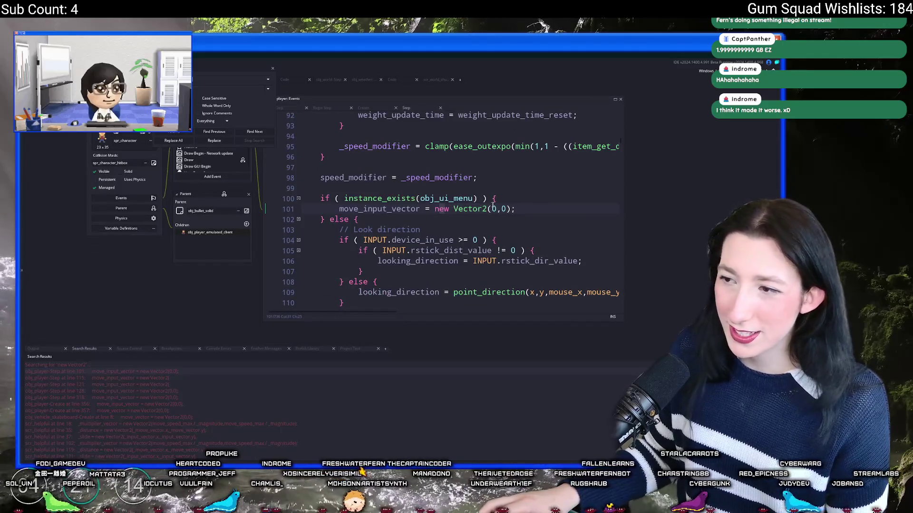
middle_click(476, 209)
scroll(453, 176, "down", 8)
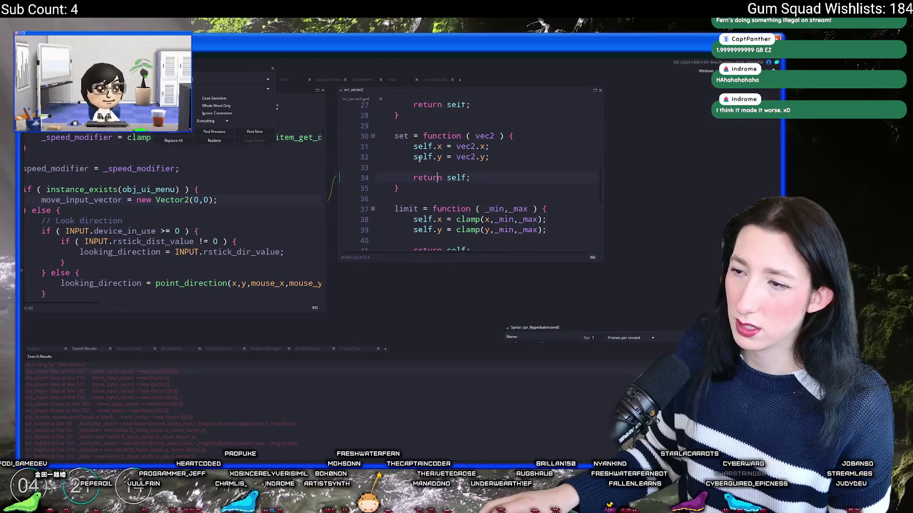
Step: Change line 101's new Vector2(0,0) assignment into a move_input_vector.set(0,0) call
double_click(400, 135)
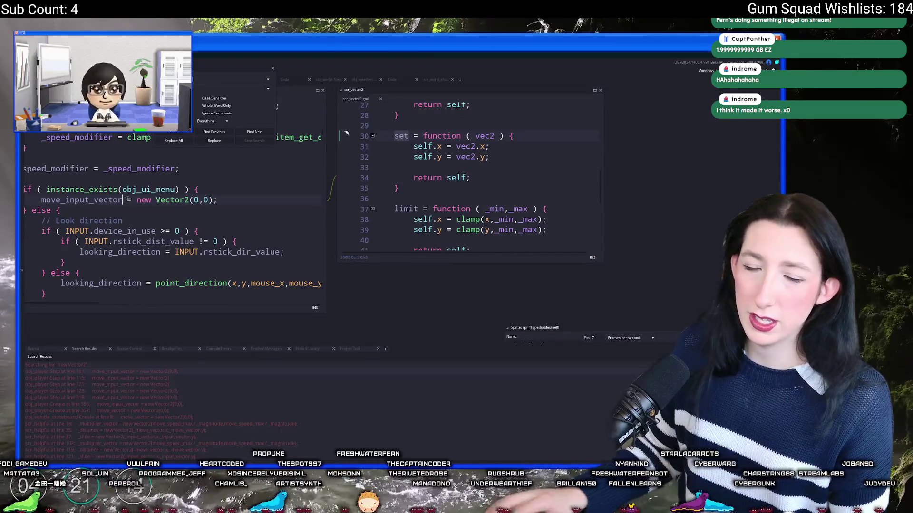
type(".set(0,0)")
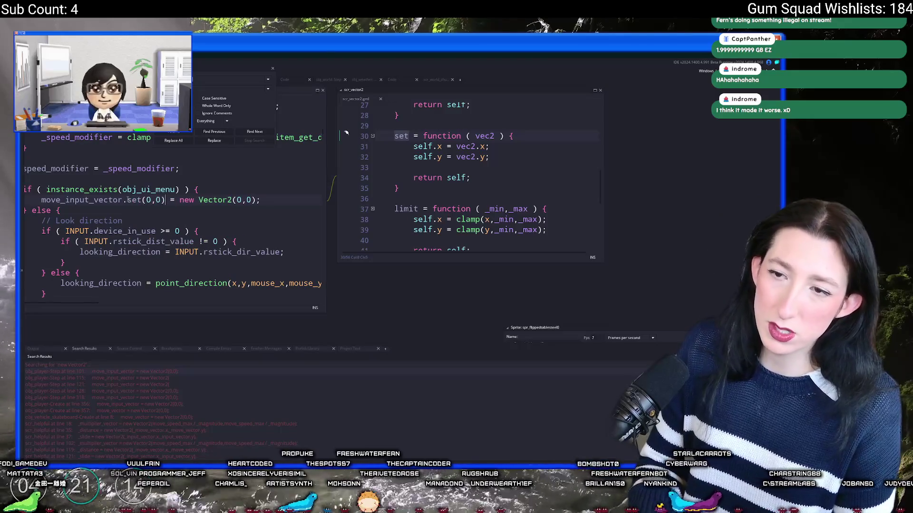
left_click_drag(258, 199, 169, 199)
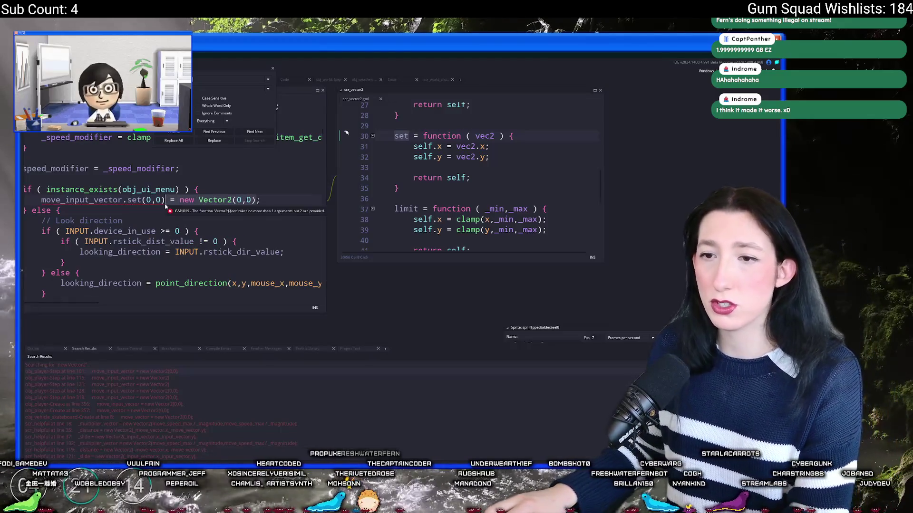
key("BackSpace")
left_click(274, 69)
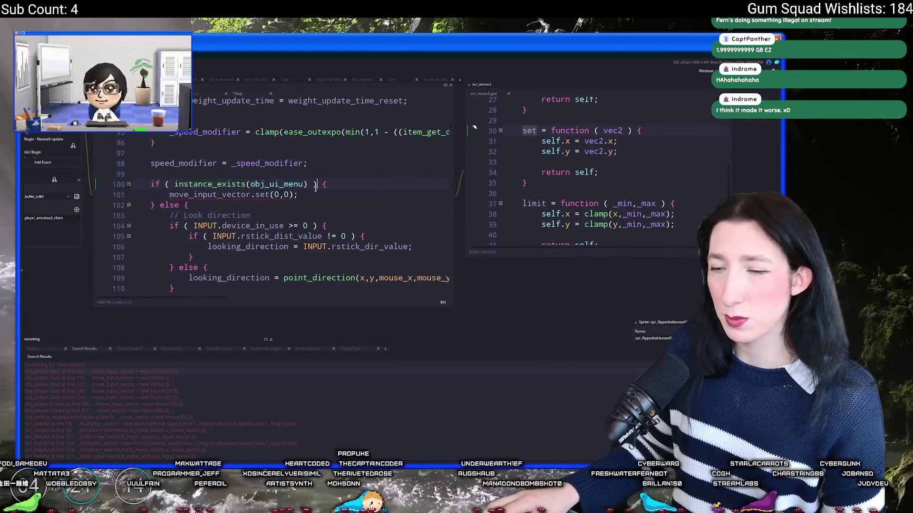
key("Left")
key("Left")
key("Left")
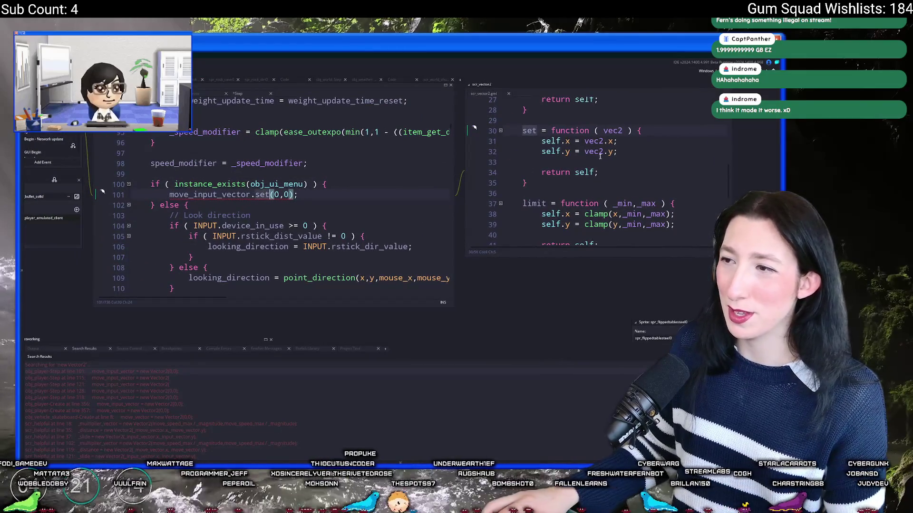
Step: Duplicate the set function as a parameterless reset function that sets x and y to 0
left_click(575, 165)
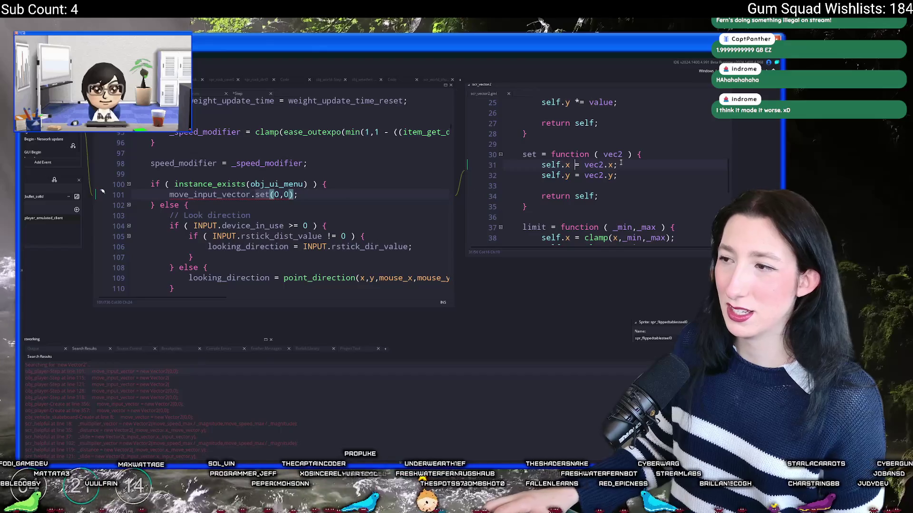
left_click_drag(529, 200, 526, 142)
key("ctrl+d")
left_click(527, 166)
type("re")
key("Escape")
double_click(624, 166)
key("BackSpace")
key("BackSpace")
key("Delete")
left_click(589, 145)
mouse_move(614, 177)
left_mouse_down()
mouse_move(579, 176)
mouse_move(584, 187)
left_mouse_up()
type("0")
type("0")
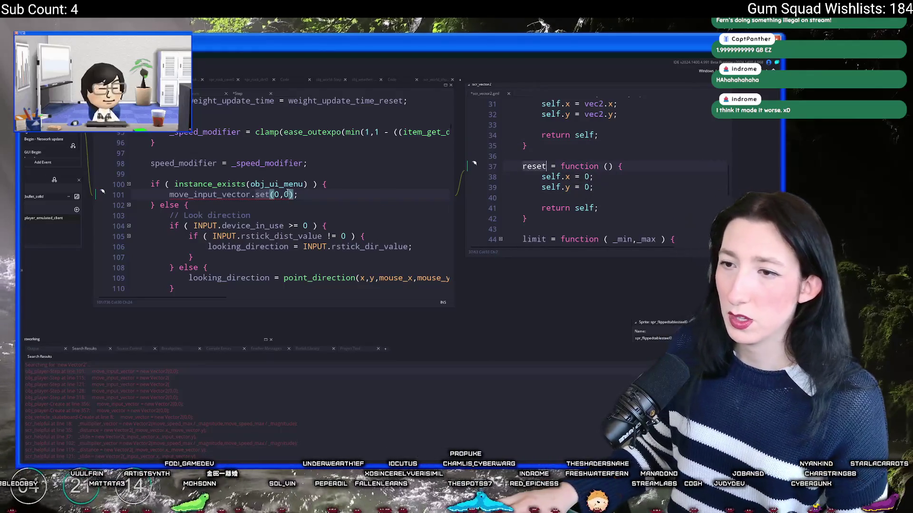
Step: Replace set(0,0) on line 101 with move_input_vector.reset() and go to the line 115 match
left_click(280, 194)
left_click(256, 195)
key("shift+End")
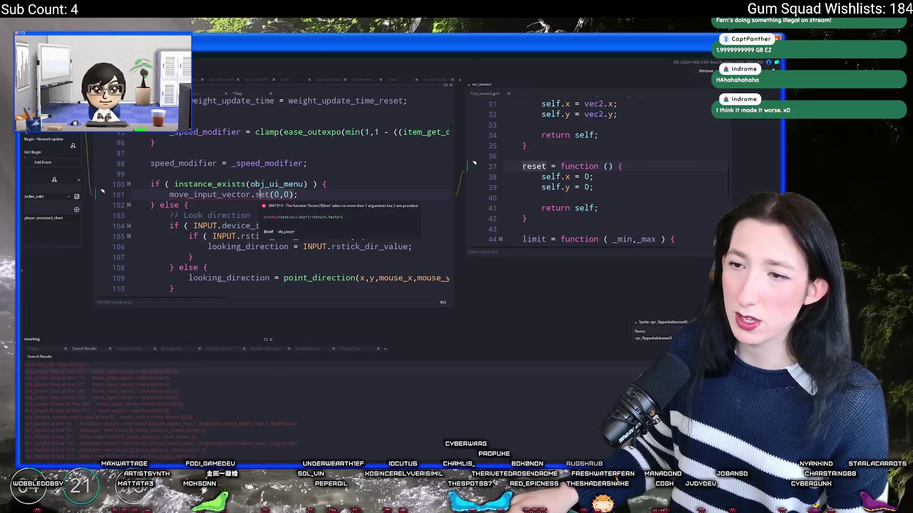
key("BackSpace")
key("shift+Home")
double_click(132, 378)
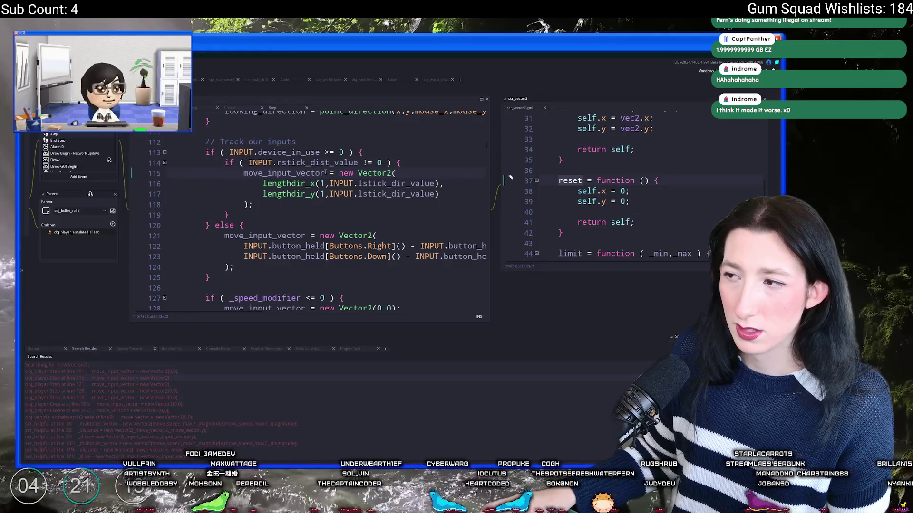
Step: Duplicate set into a new set_value(_x, _y) function assigning x and y from _x and _y
scroll(510, 177, "up", 2)
left_click_drag(564, 207, 566, 135)
key("ctrl+d")
scroll(581, 148, "up", 3)
left_click(570, 181)
type("_t = function ( vec2 ) {")
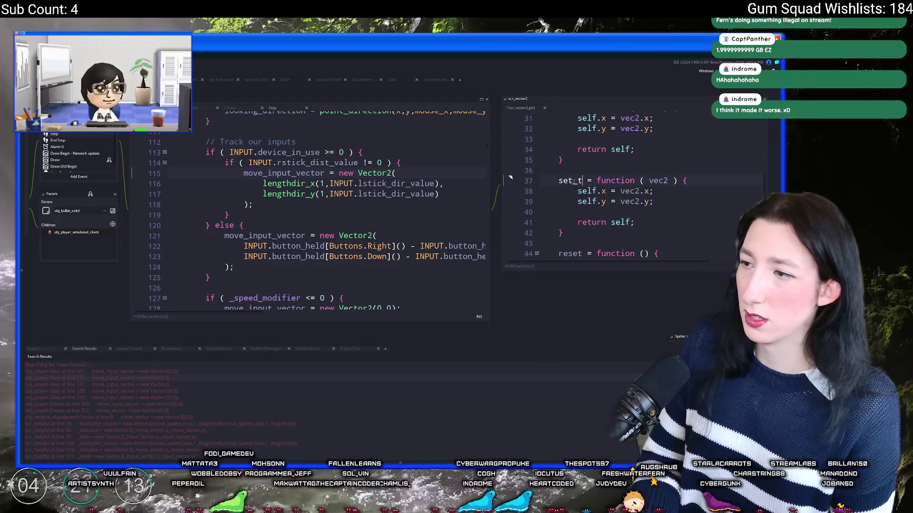
key("BackSpace")
type("value")
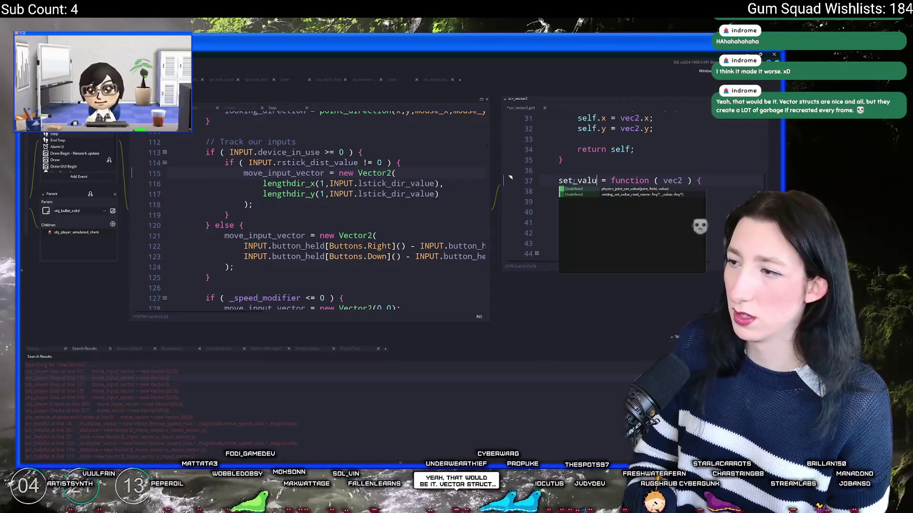
double_click(677, 181)
type("_x = 0")
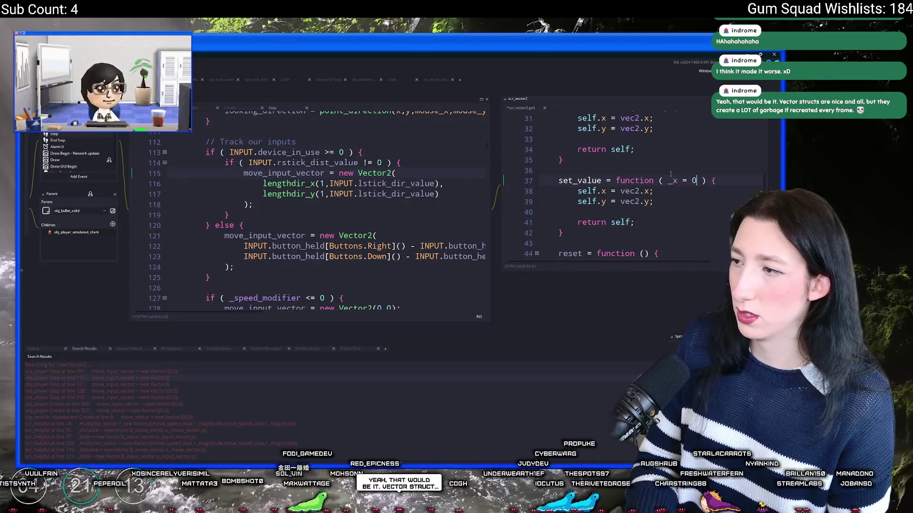
type(" y")
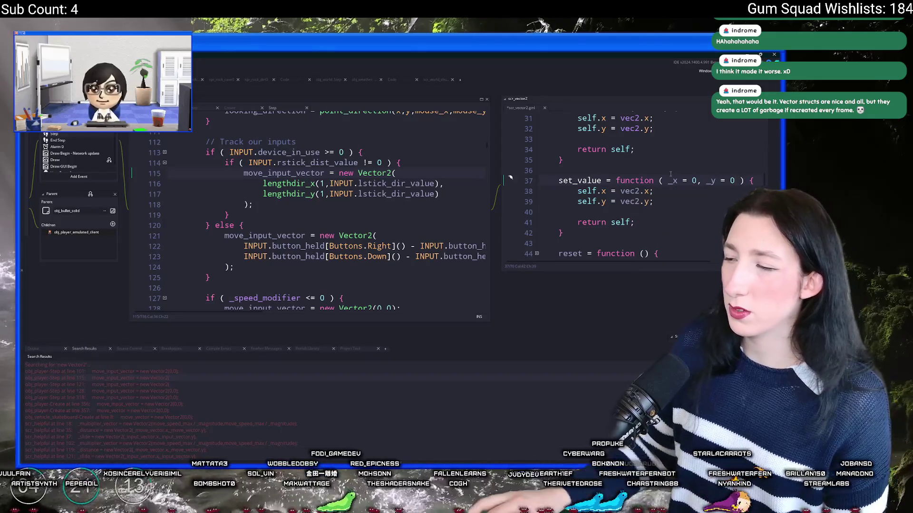
left_click_drag(653, 190, 620, 190)
type("_")
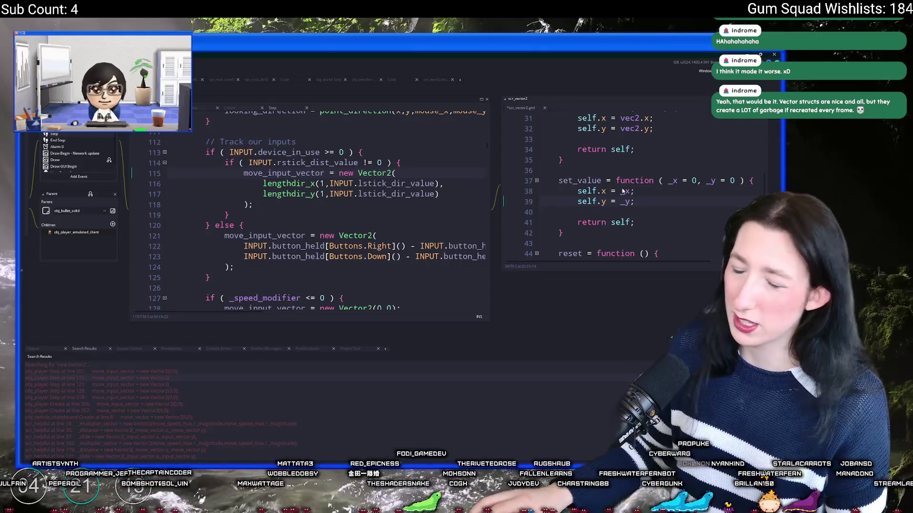
key("Down")
Step: Make lines 115 and 121 call move_input_vector.set_value( instead of creating new Vector2s
left_click(325, 173)
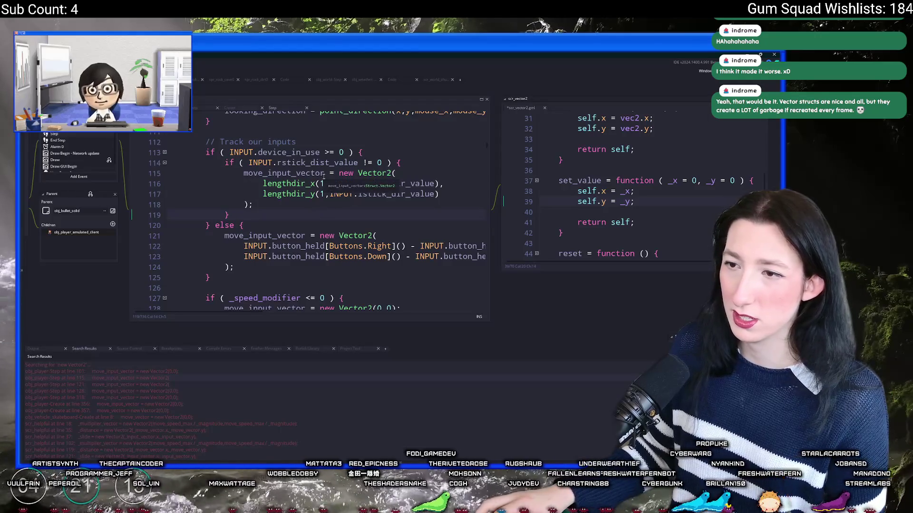
type(".set_value(")
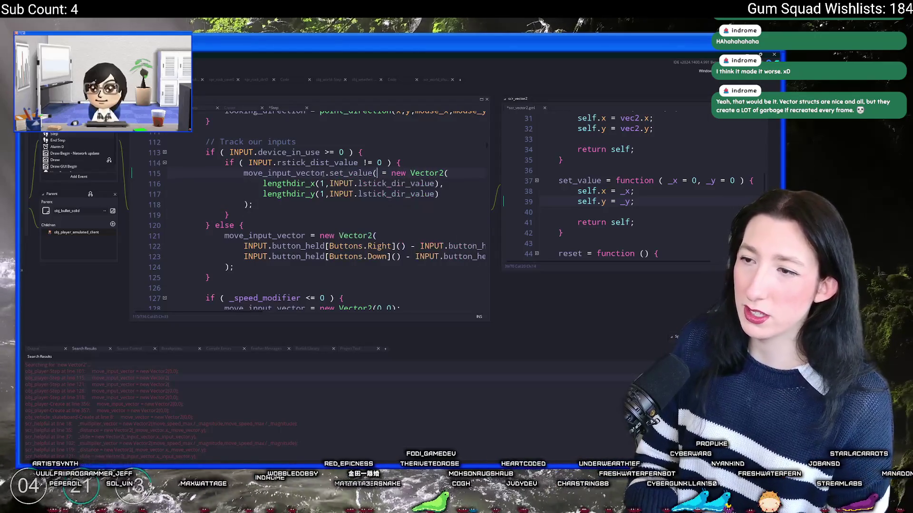
key("Delete")
key("Delete")
key("Delete")
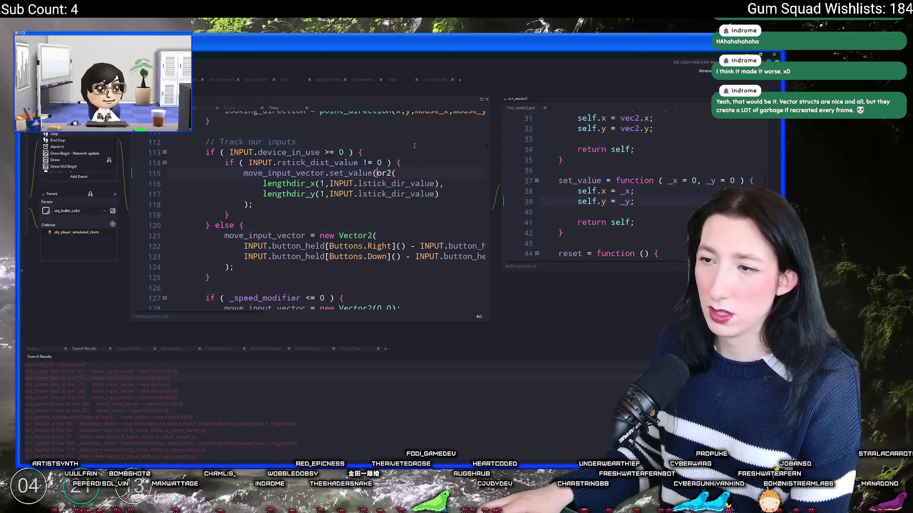
key("Left")
key("Left")
key("Left")
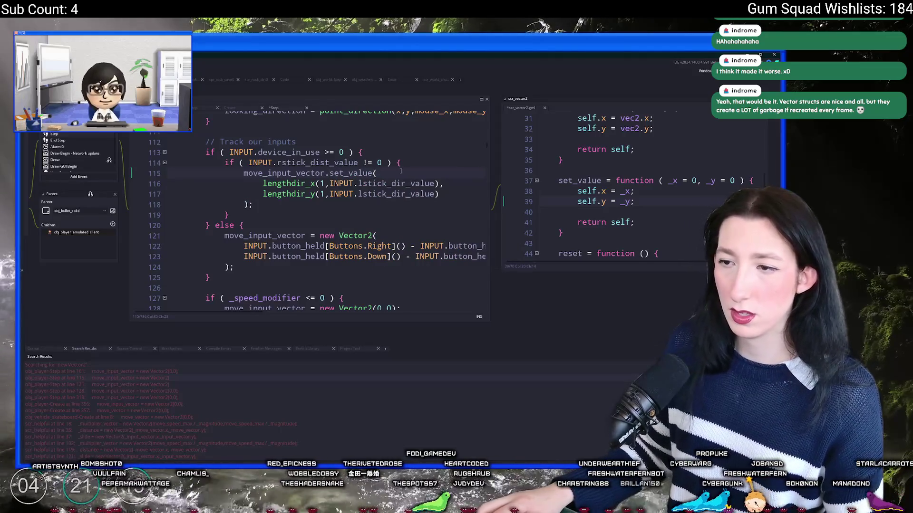
key("shift+Home")
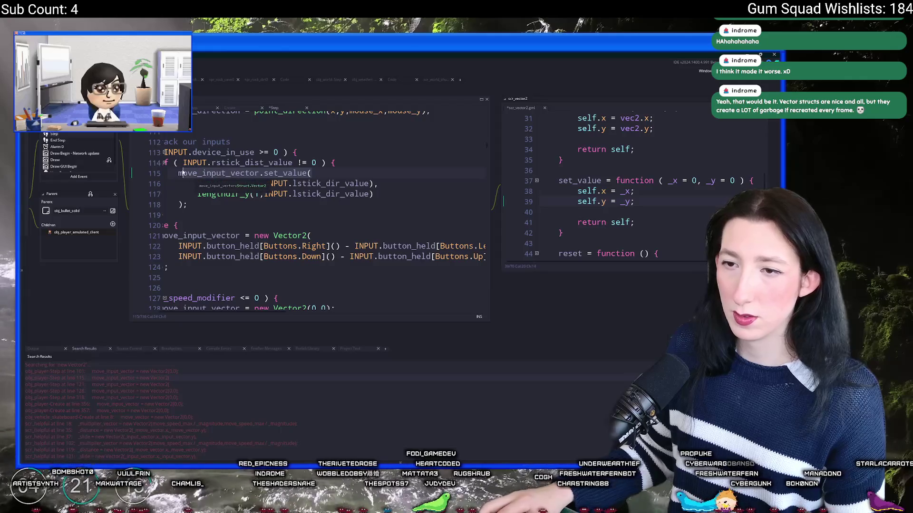
key("ctrl+c")
key("Down")
key("Down")
key("Down")
key("shift+End")
key("ctrl+v")
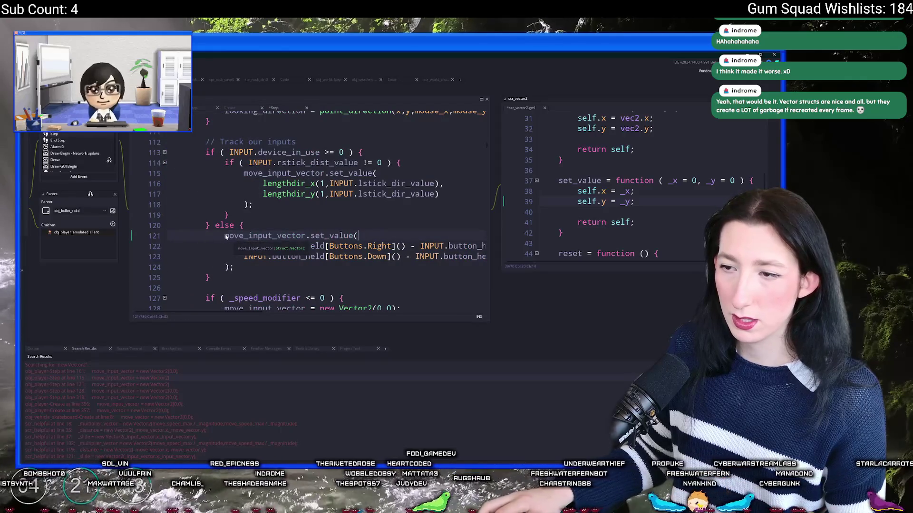
Step: Replace the new Vector2(0,0) assignments on lines 128 and 318 with move_input_vector.reset()
scroll(249, 241, "down", 1)
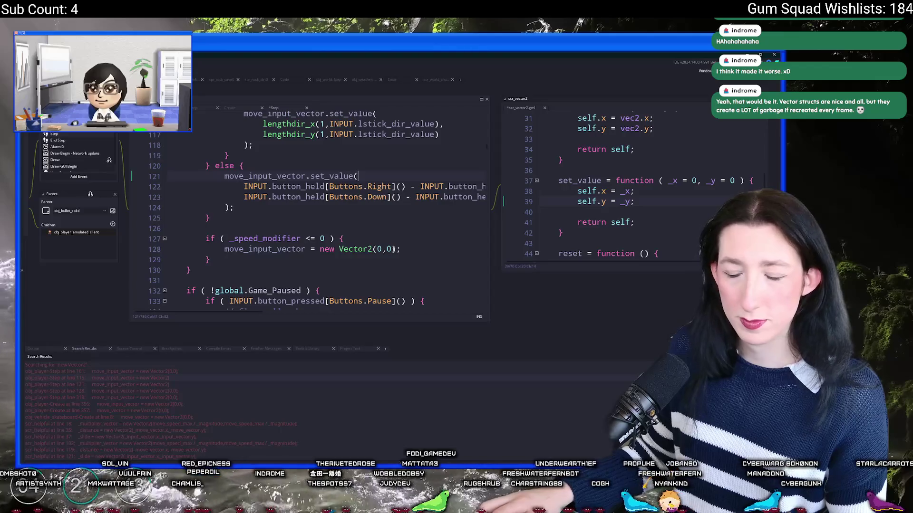
left_click_drag(397, 248, 306, 249)
type(".res")
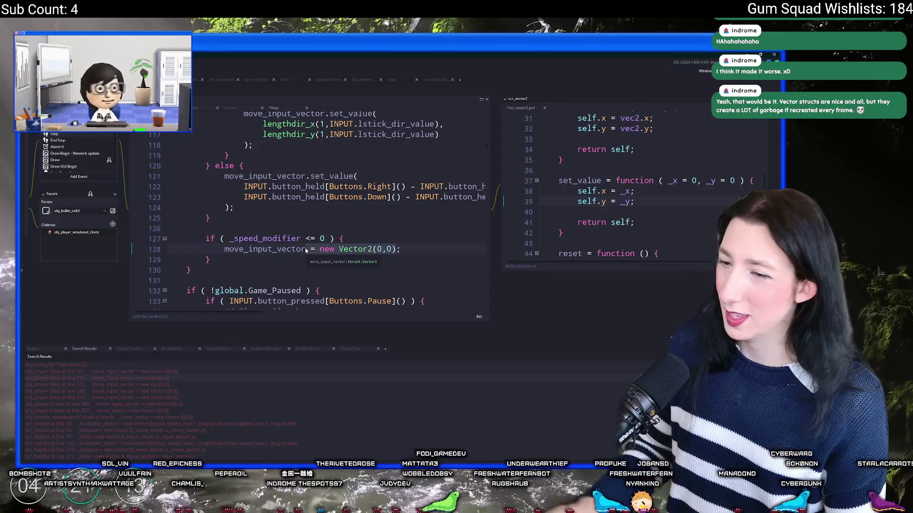
key("End")
double_click(166, 398)
scroll(363, 195, "up", 2)
left_click_drag(378, 197, 287, 197)
type(".re")
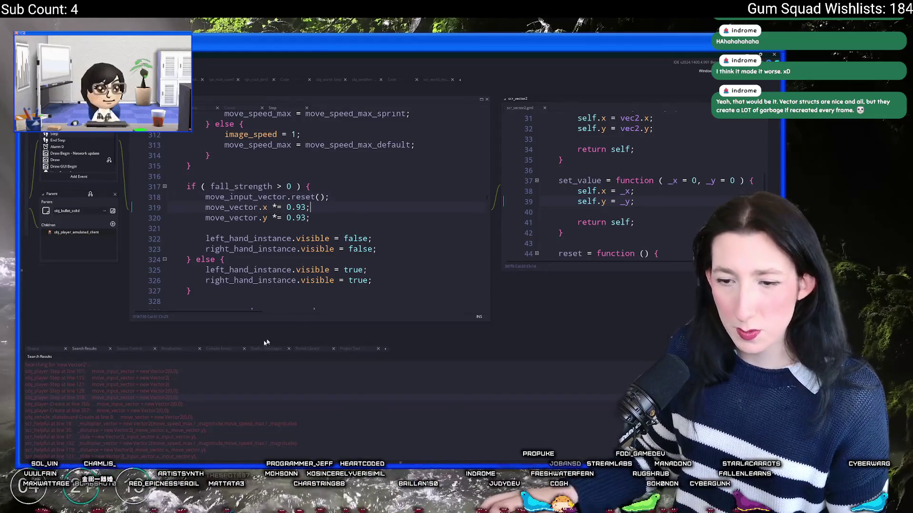
Step: Inspect the move_input_vector declarations in obj_player's and obj_vehicle_skateboard's Create events
double_click(149, 404)
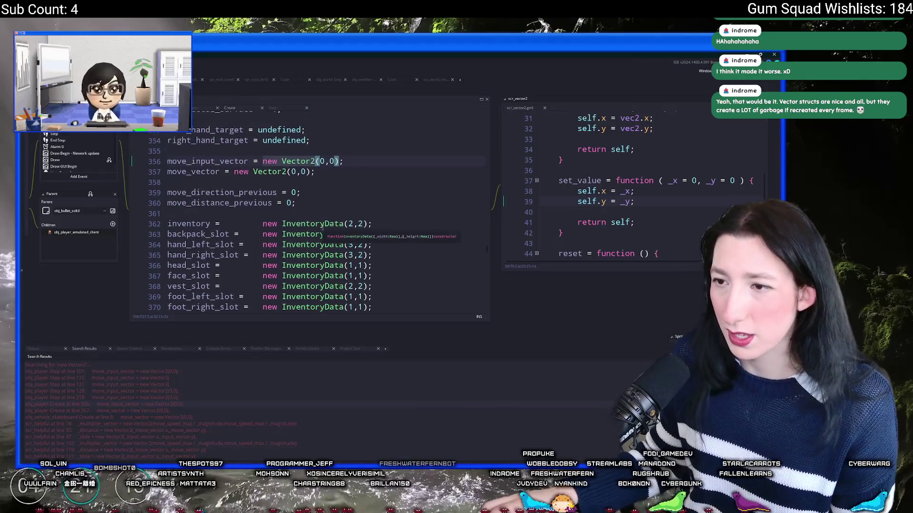
left_click(370, 191)
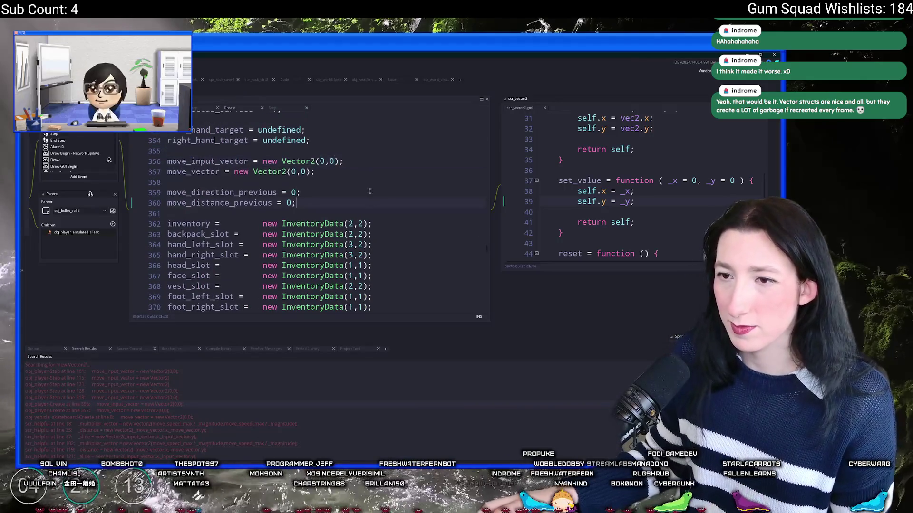
double_click(132, 417)
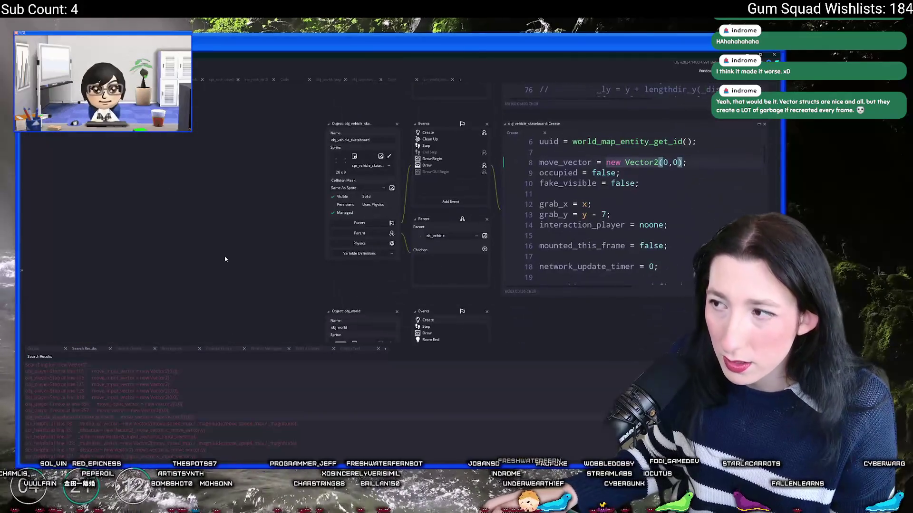
Step: Open scr_helpful at line 18 and read through movement_apply and movement_apply_fast's _multiplier_vector allocations
double_click(88, 424)
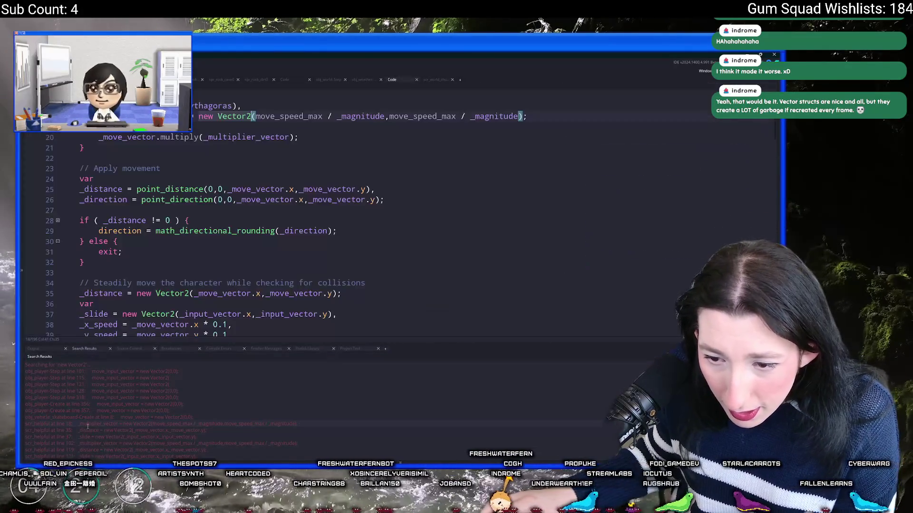
scroll(233, 199, "up", 3)
left_click(234, 192)
left_click(185, 223)
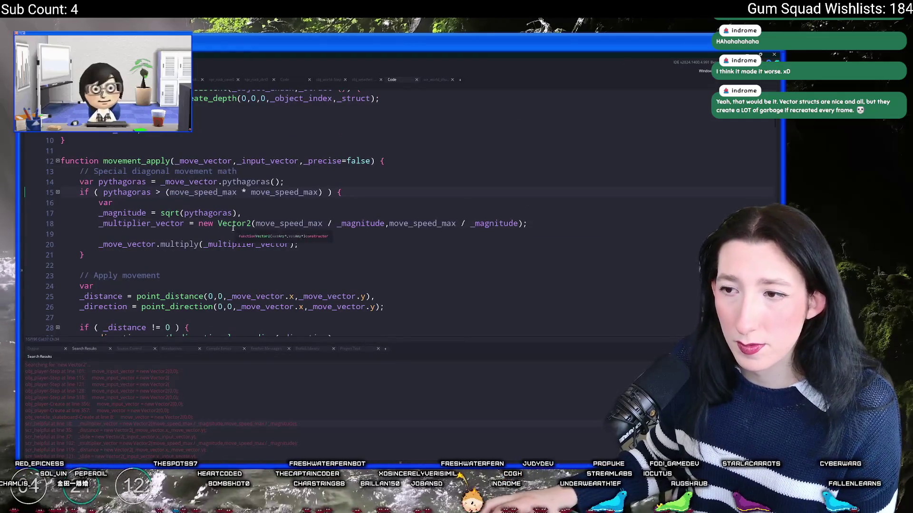
left_click(166, 213)
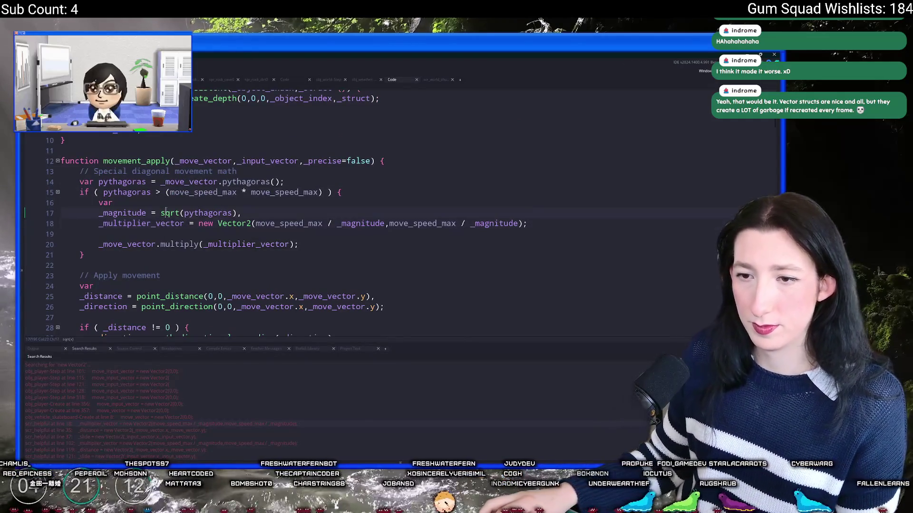
scroll(222, 143, "down", 5)
scroll(205, 220, "down", 2)
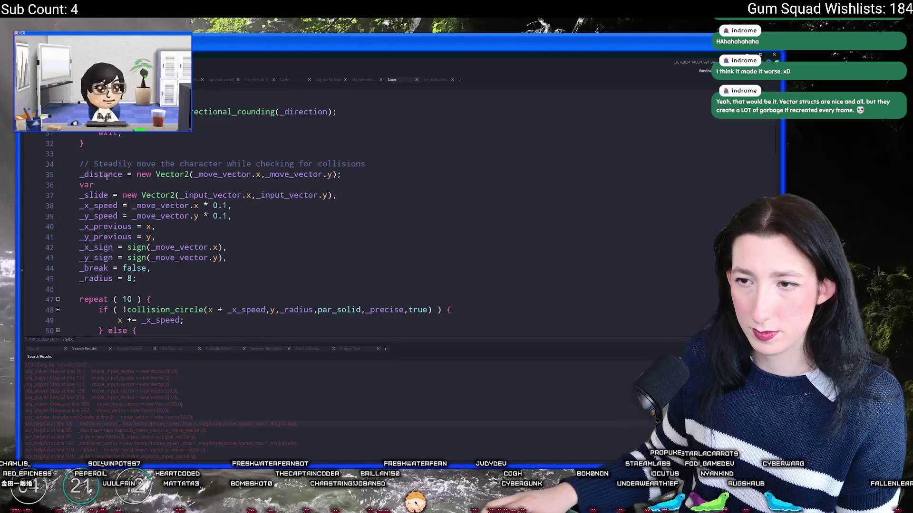
scroll(95, 195, "down", 1)
left_click(408, 164)
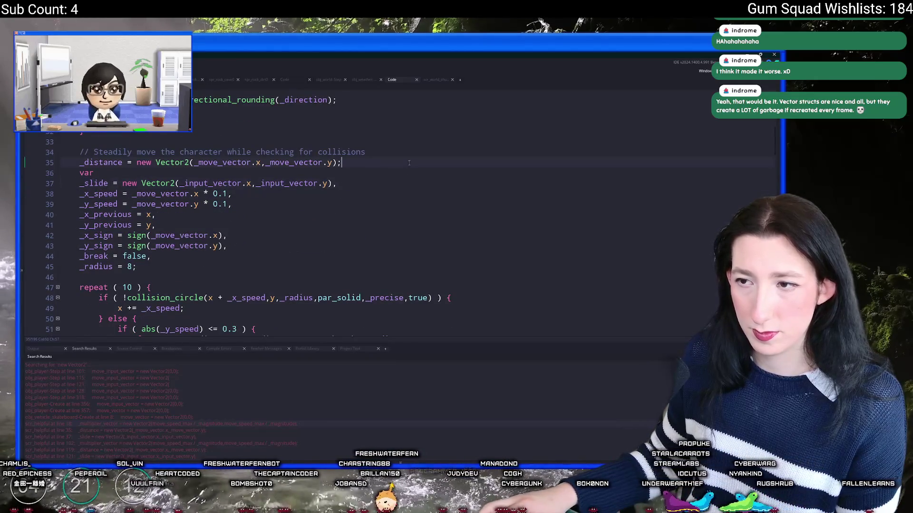
scroll(385, 205, "down", 5)
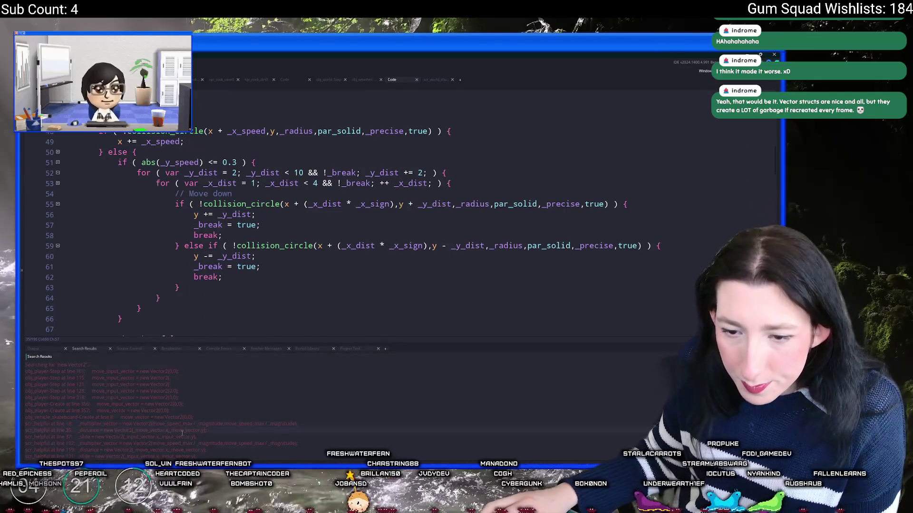
scroll(181, 419, "down", 1)
left_click(209, 298)
scroll(210, 298, "down", 2)
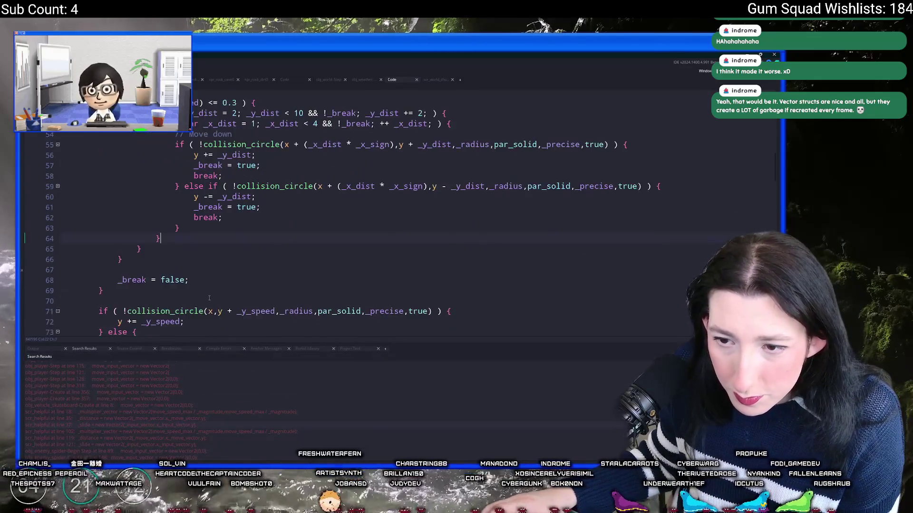
scroll(209, 298, "down", 14)
scroll(209, 298, "up", 3)
left_click(232, 147)
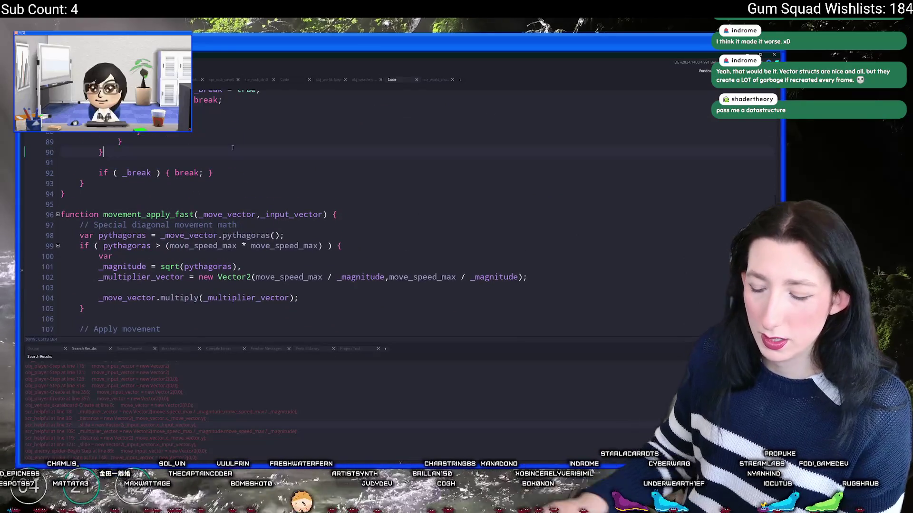
Step: Try and discard a free/struct_ line in scr_helpful, then open obj_enemy_spider's Begin Step match
key("Return")
key("Return")
type("ree")
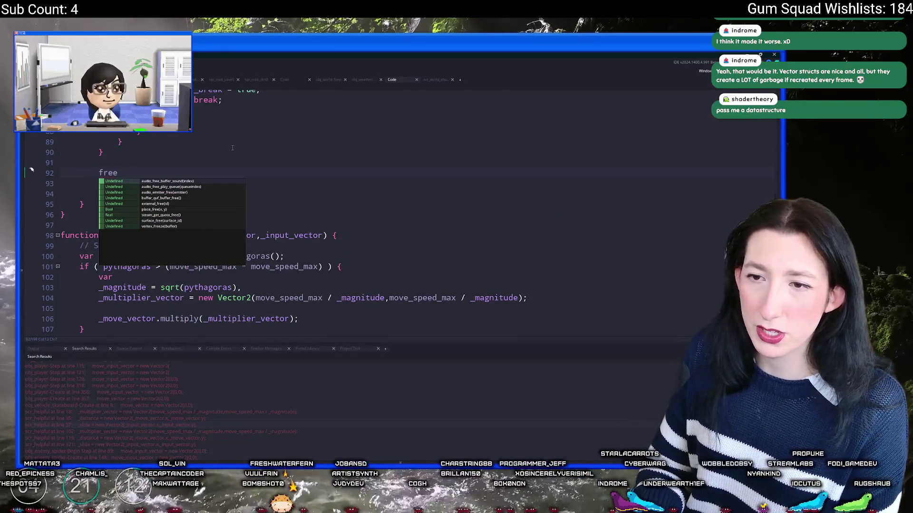
key("BackSpace")
key("BackSpace")
key("BackSpace")
type("struct_de")
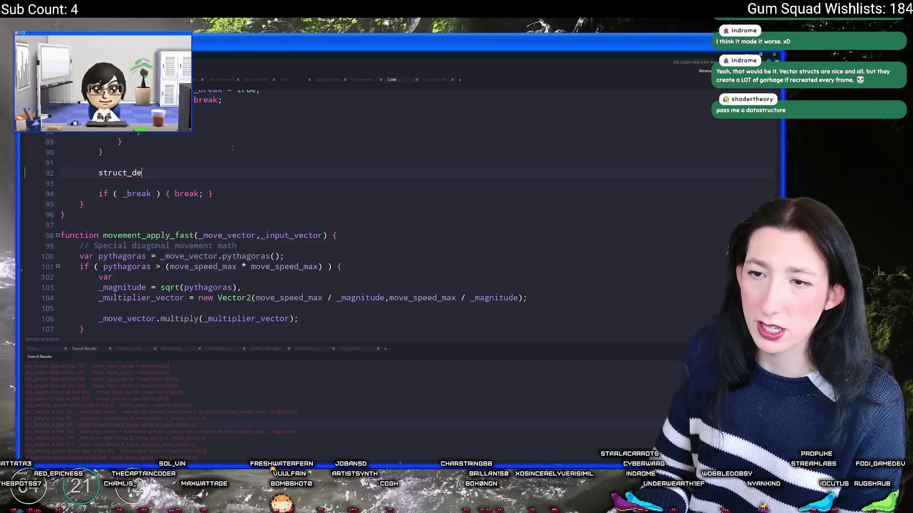
type("f")
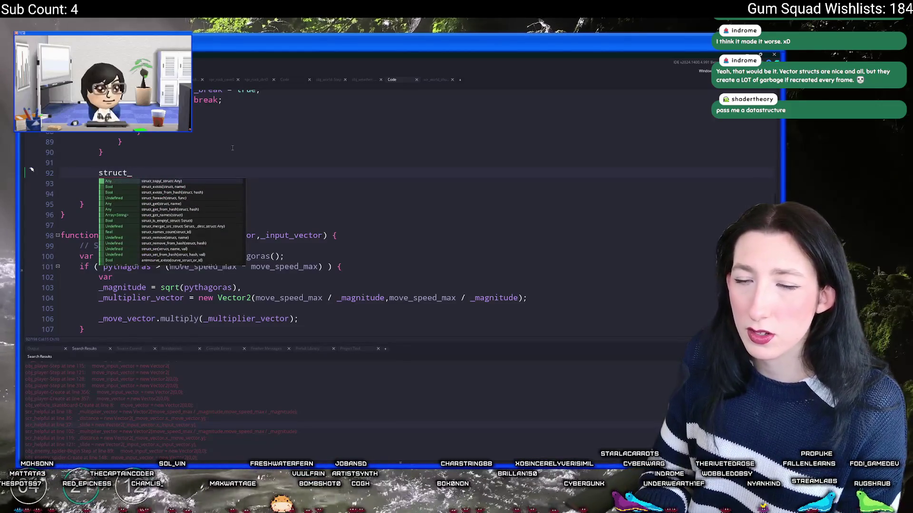
key("BackSpace")
key("BackSpace")
key("BackSpace")
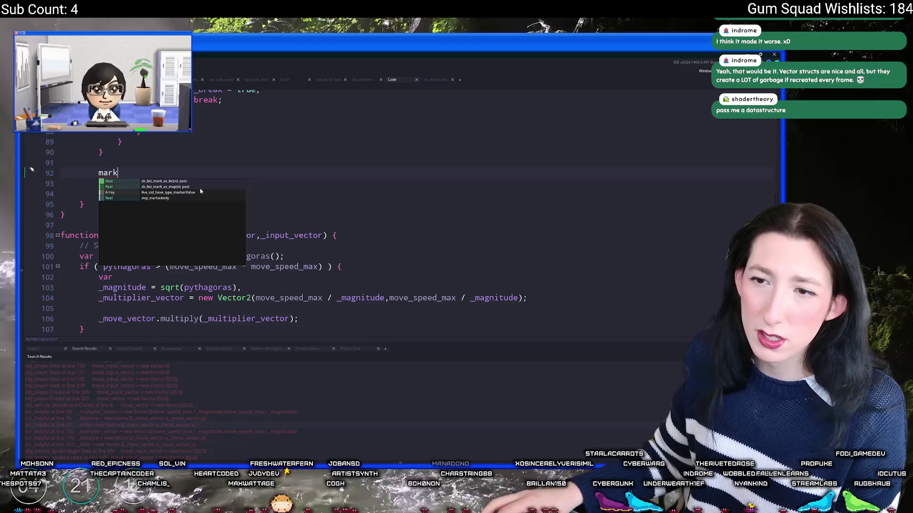
key("Escape")
key("shift+Up")
key("shift+Up")
key("BackSpace")
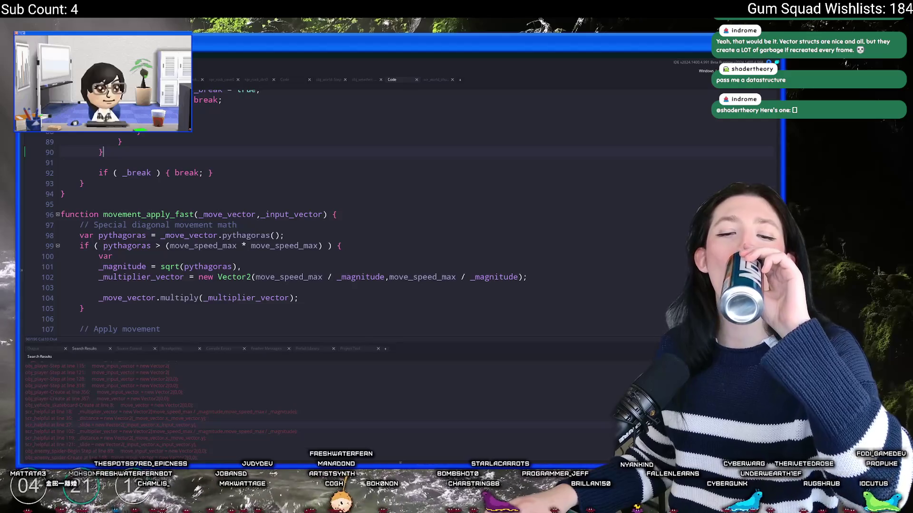
scroll(135, 441, "down", 2)
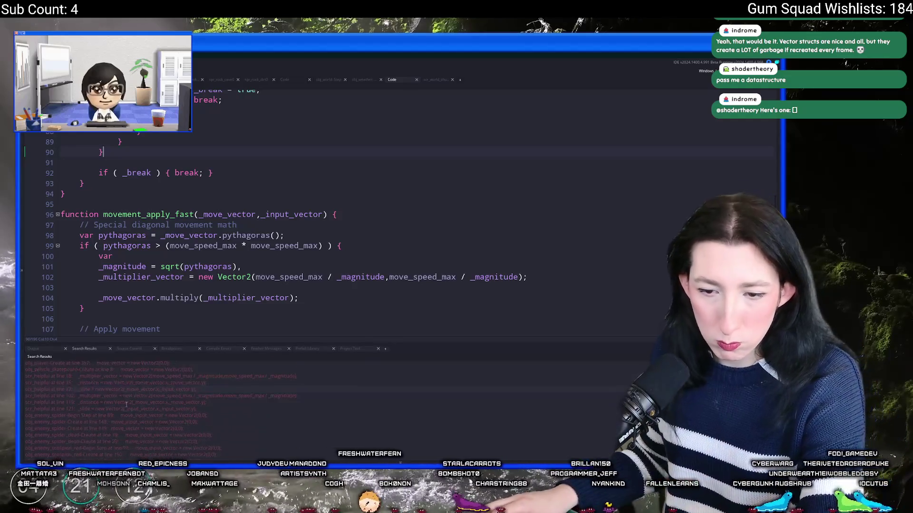
double_click(112, 404)
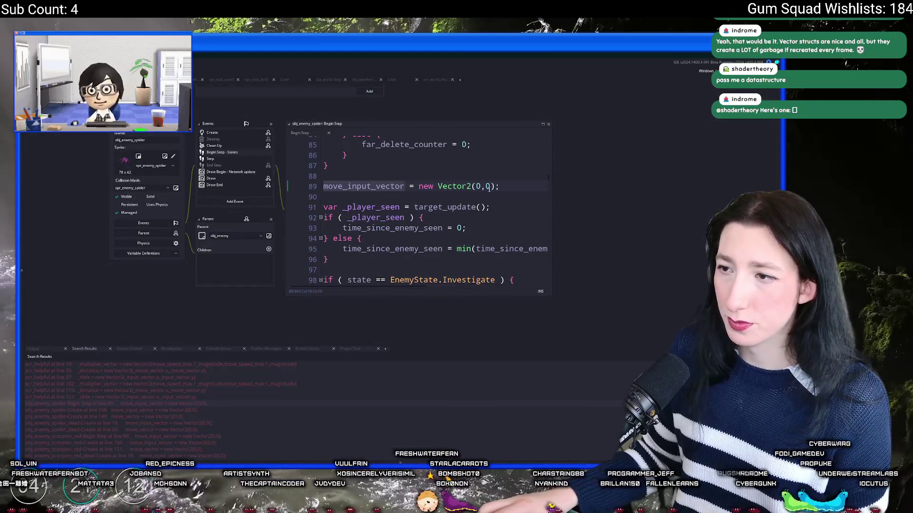
Step: Change obj_enemy_spider's Begin Step line 89 to move_input_vector.reset(); after checking its Create declaration
left_click(405, 186)
key("shift+End")
type(".reset();")
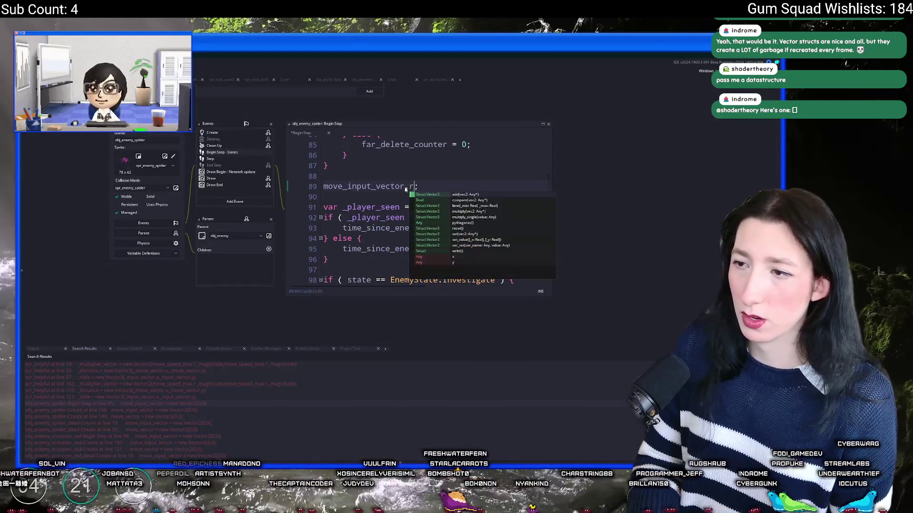
double_click(367, 186)
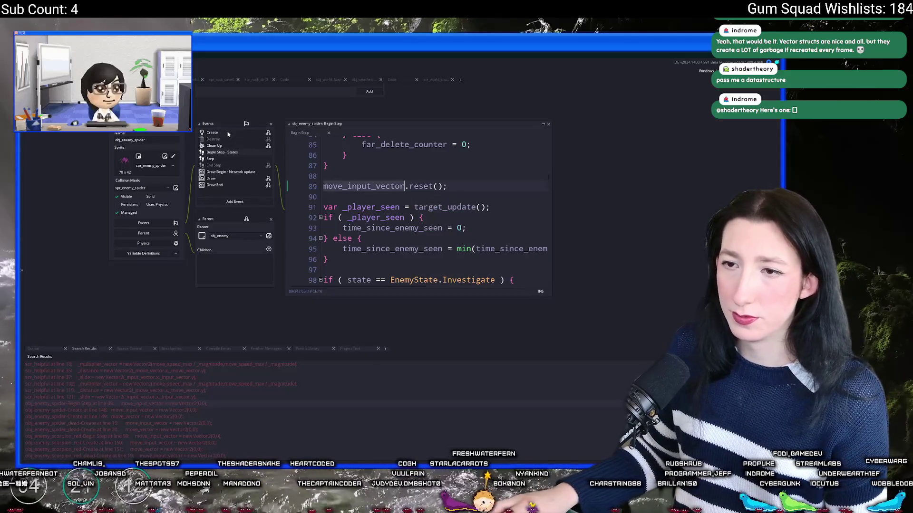
key("ctrl+f")
key("Return")
left_click(543, 141)
left_click(229, 154)
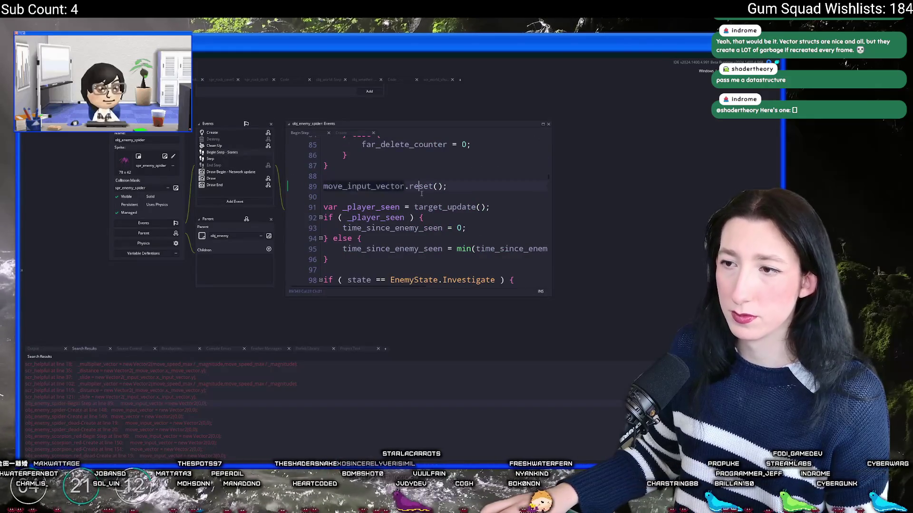
double_click(341, 186)
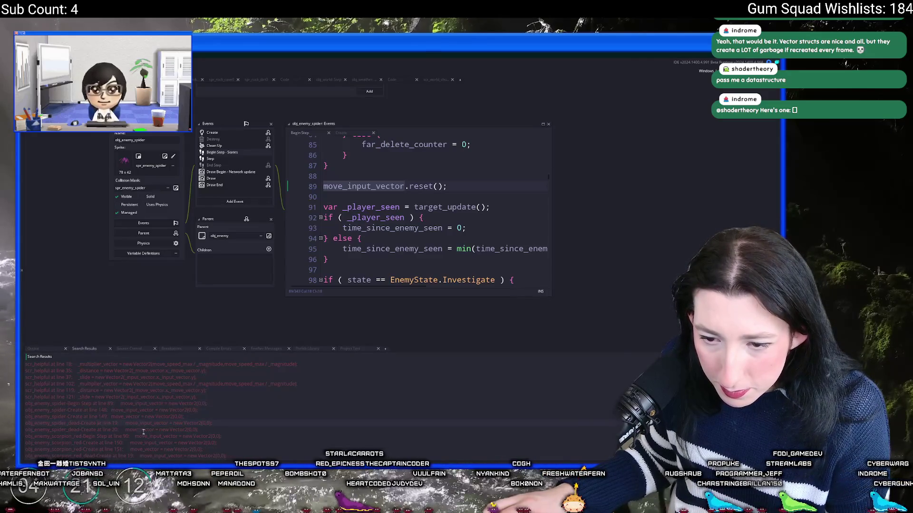
key("Home")
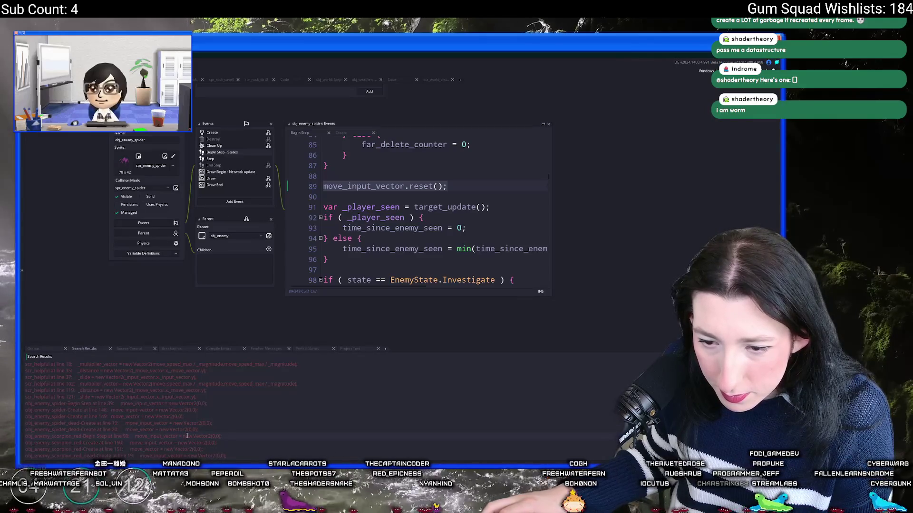
Step: Paste the reset call over new Vector2 in obj_enemy_scorpion_red line 90 and obj_enemy_glummer line 31
double_click(187, 435)
key("shift+Home")
type("move_input_vector.reset();")
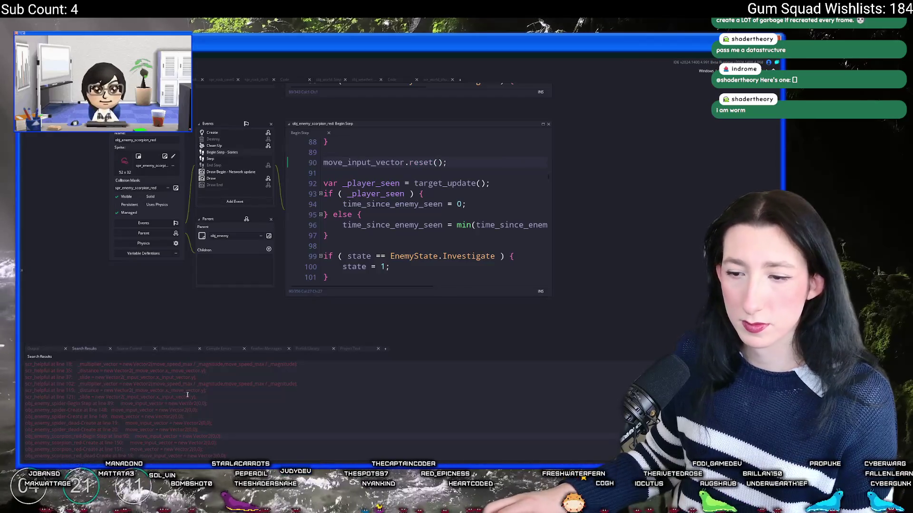
scroll(181, 434, "down", 1)
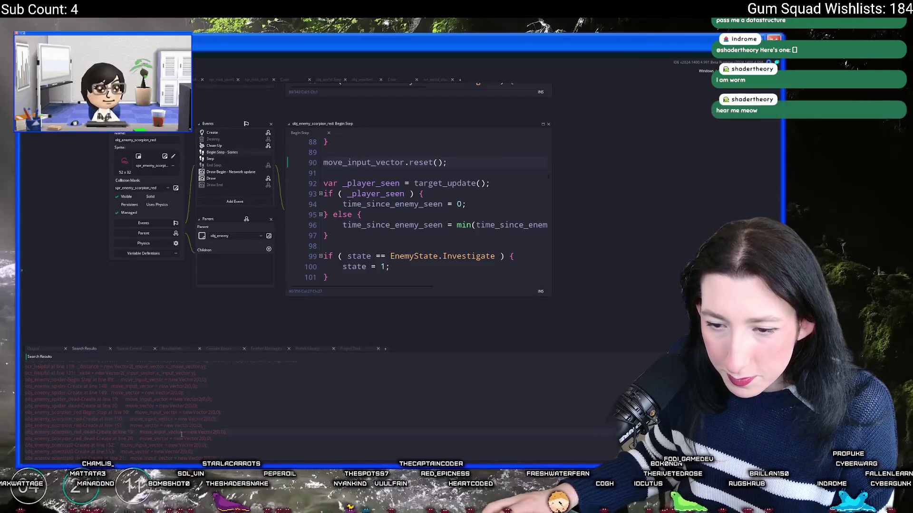
scroll(163, 444, "down", 4)
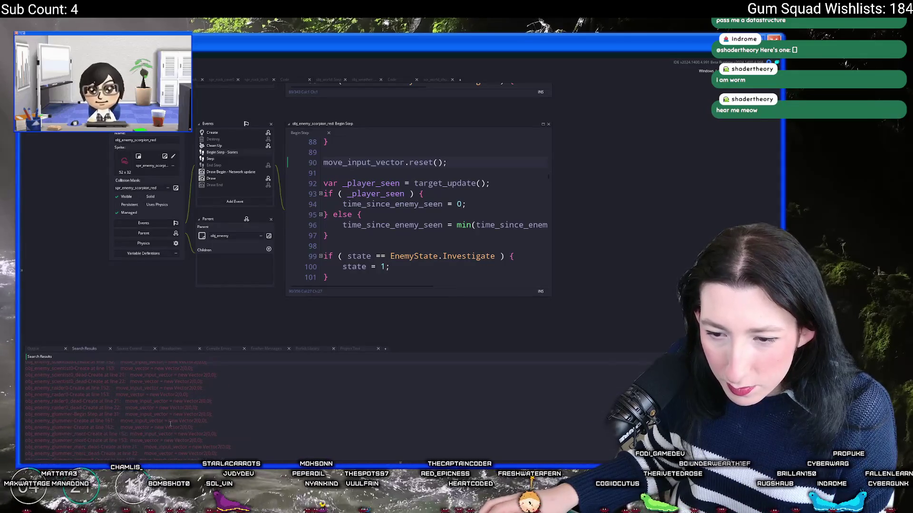
double_click(171, 415)
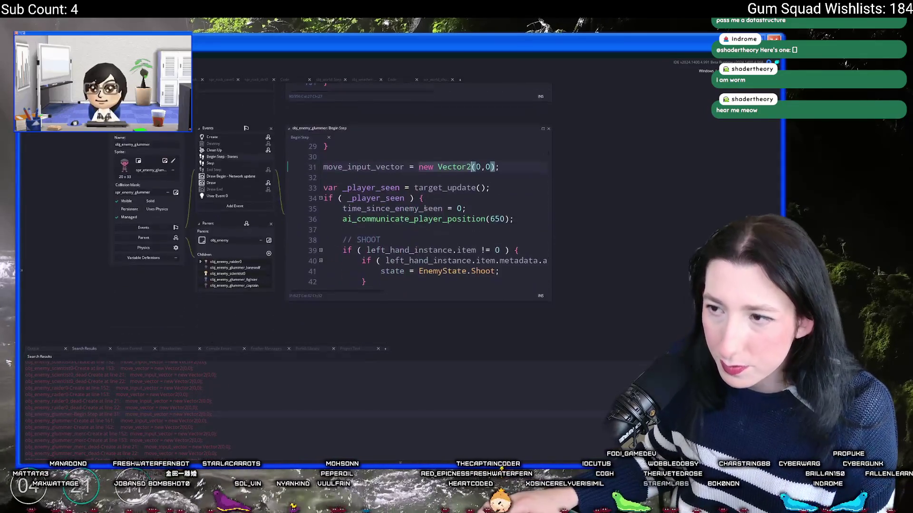
type("move_input_vector.reset();")
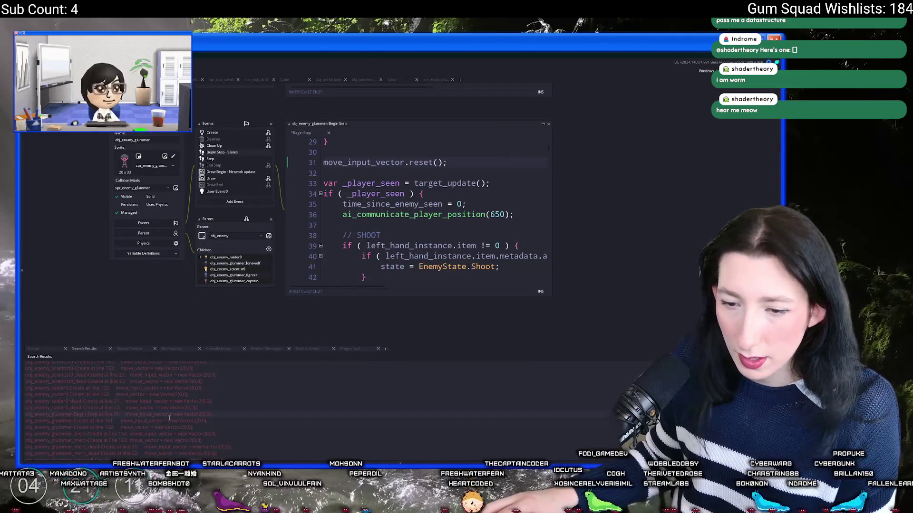
scroll(169, 418, "down", 1)
scroll(167, 418, "down", 4)
scroll(152, 425, "up", 4)
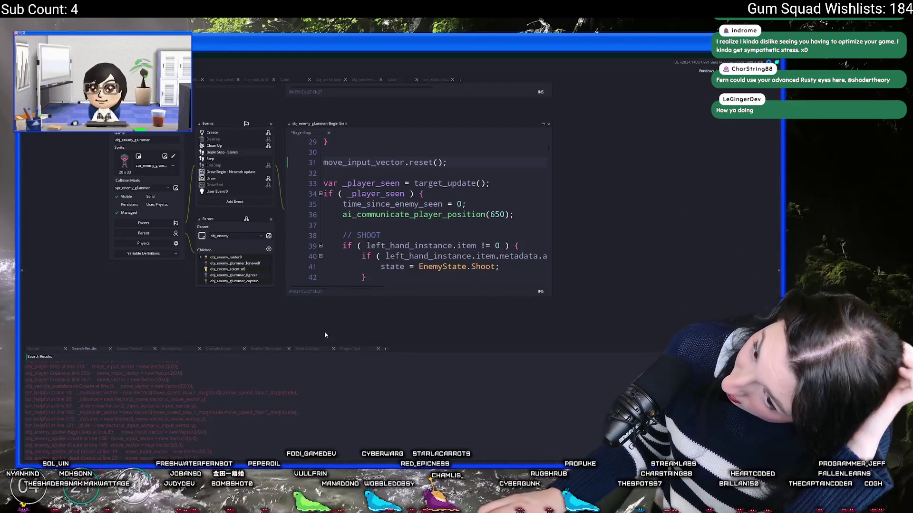
Step: Save and run Gum Squad with F5, then switch over to the web browser
left_click(400, 204)
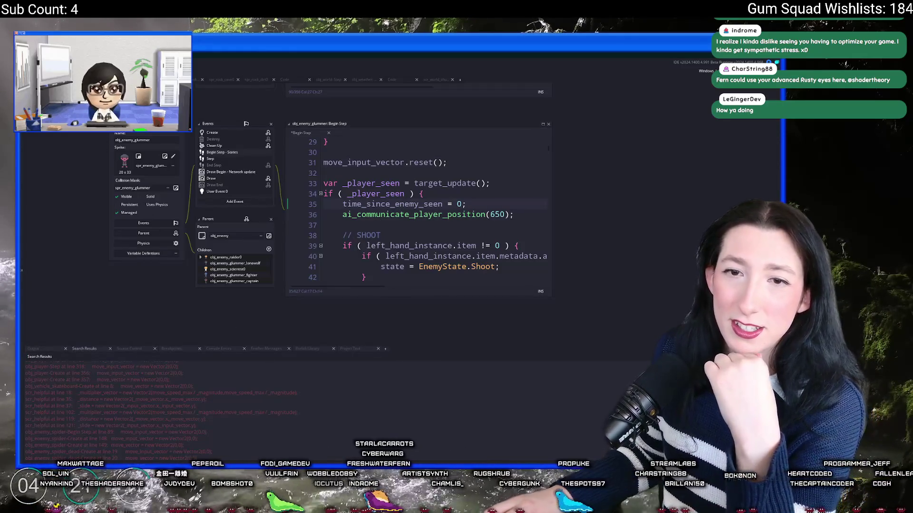
key("F5")
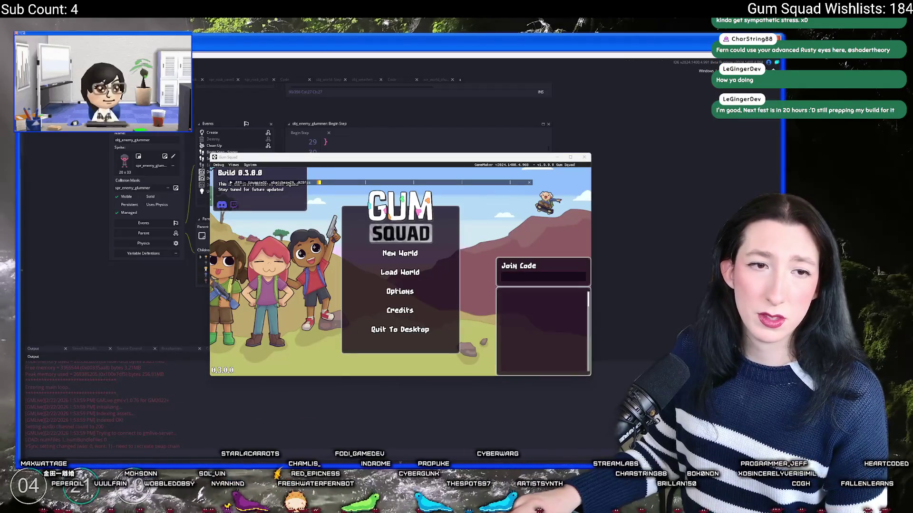
key("alt+Tab")
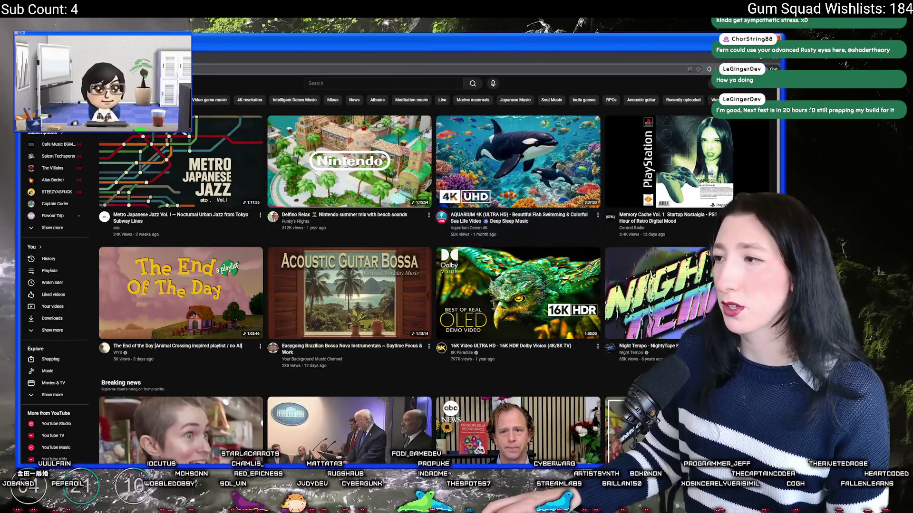
Step: From a comment notification, open 'I Made A Multiplayer Game In 3 Months' and copy its video URL
left_click(751, 83)
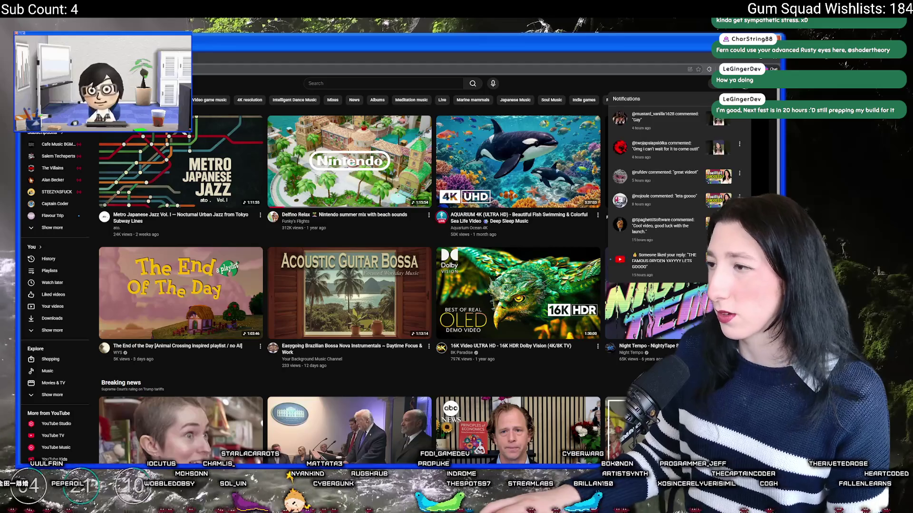
left_click(674, 124)
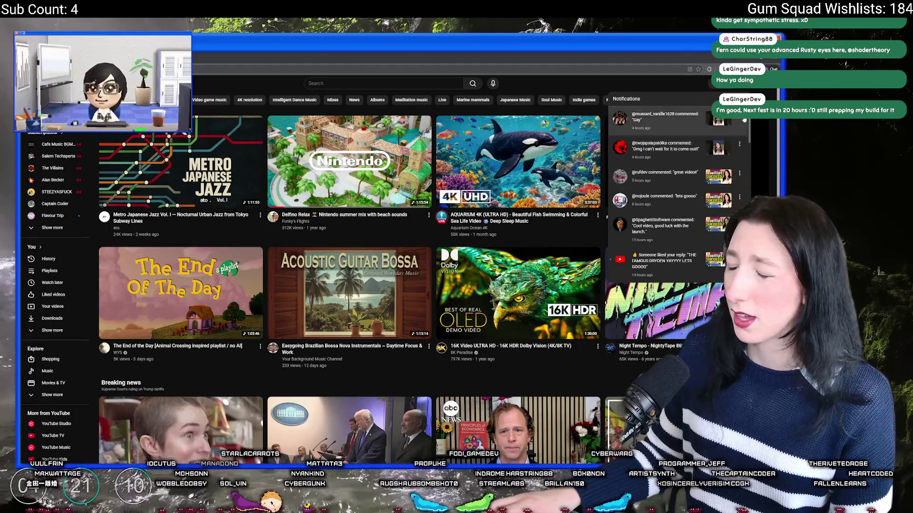
left_click(689, 122)
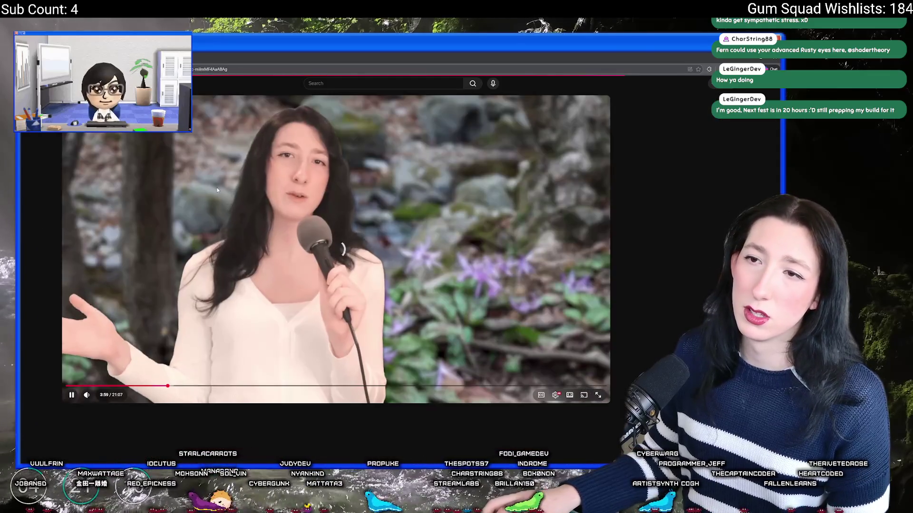
left_click(216, 187)
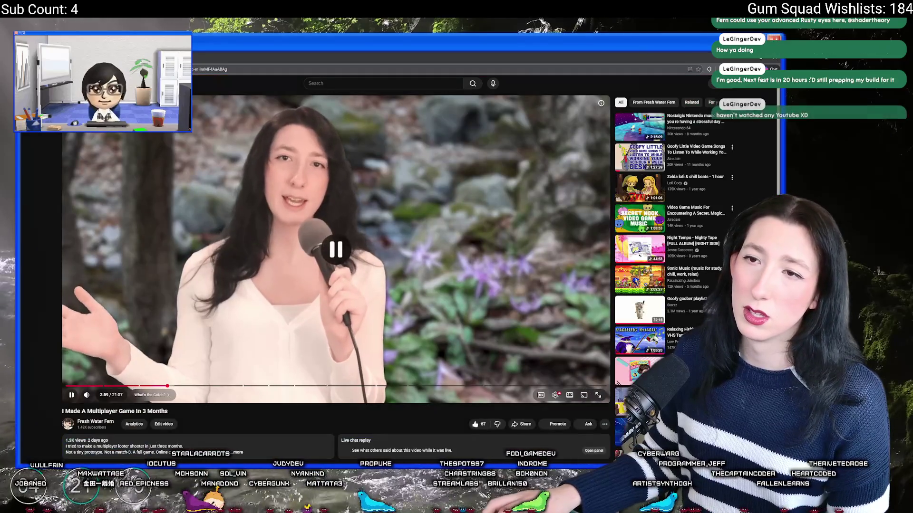
right_click(154, 151)
left_click(171, 181)
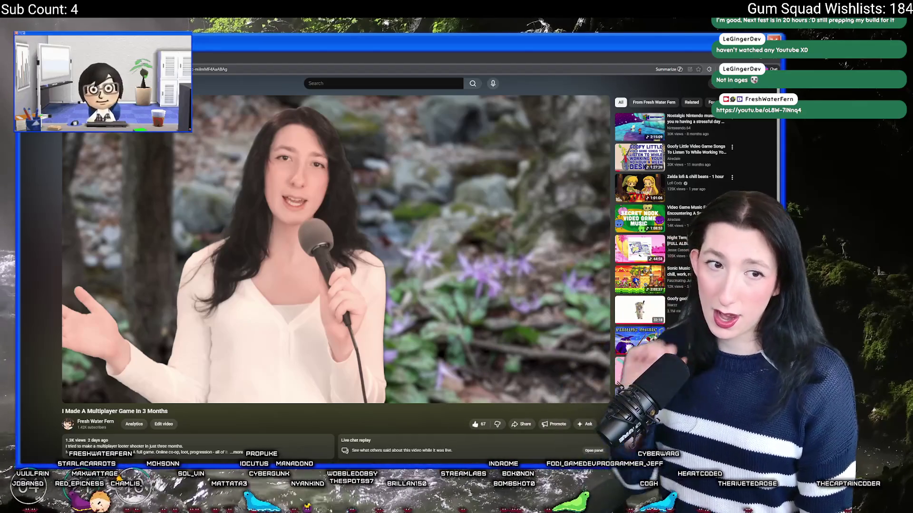
Step: Scroll the video page briefly, then return to the running Gum Squad game
scroll(337, 344, "down", 5)
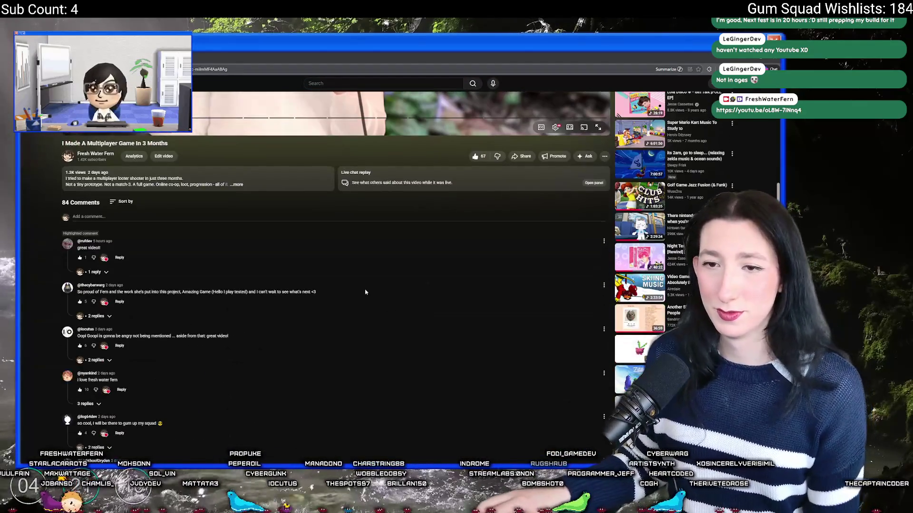
scroll(351, 285, "up", 5)
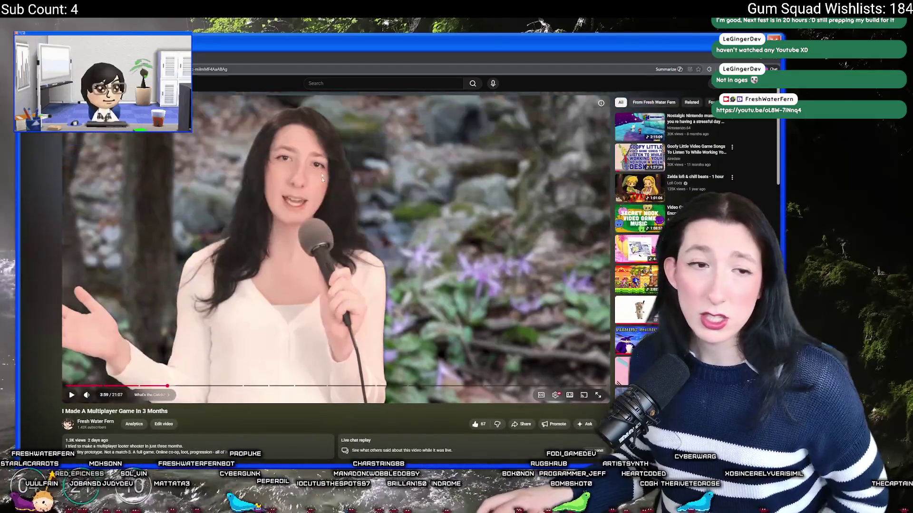
key("alt+Tab")
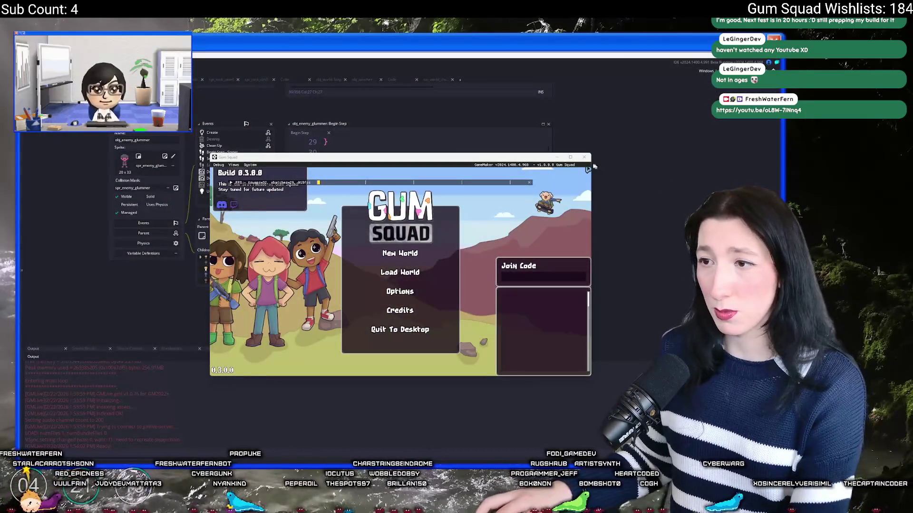
Step: Maximize Gum Squad, create a new world lobby, review the Garbage Collector stats, then close the game
left_click(569, 158)
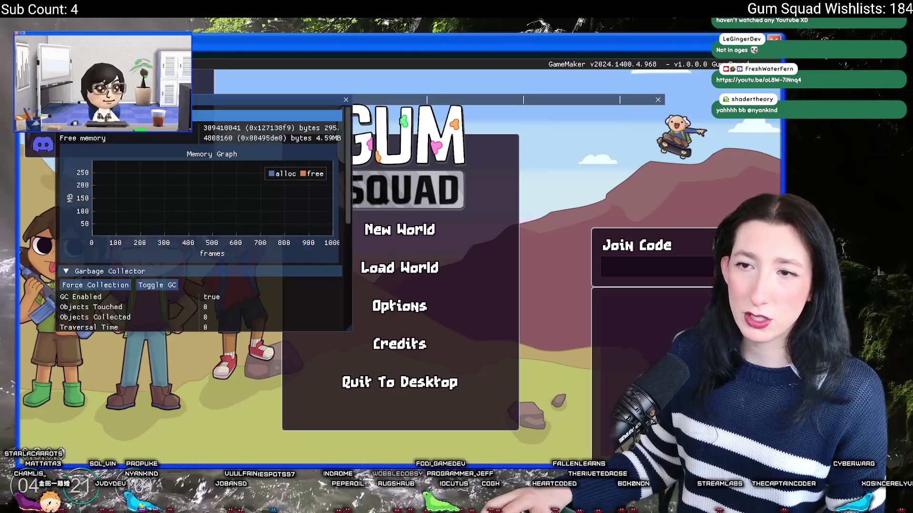
left_click(417, 240)
left_click(407, 351)
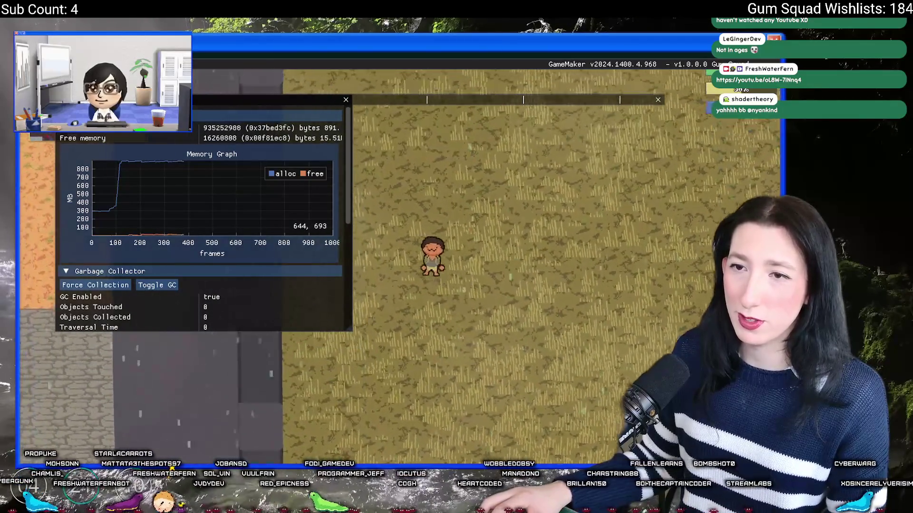
scroll(200, 228, "down", 3)
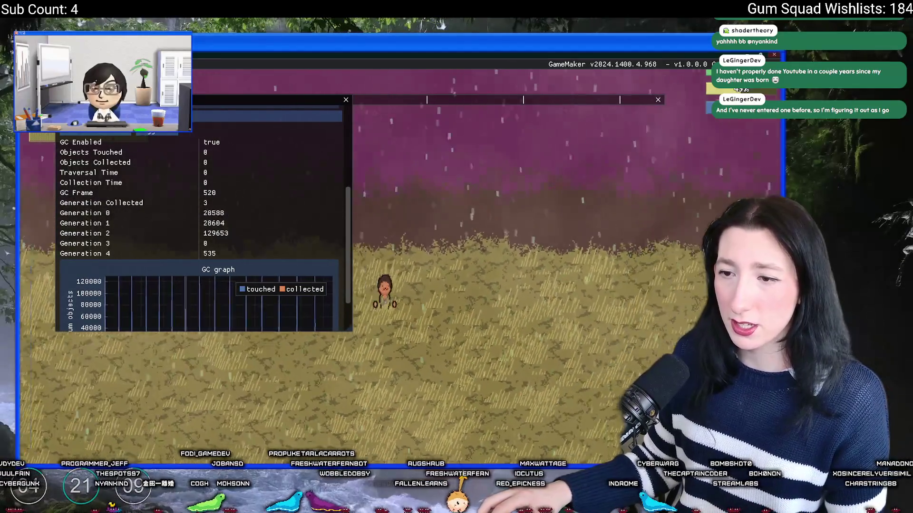
left_click(774, 55)
Step: Search the whole project for 'Vector2' and open the scr_helpful line 18 result
left_click(433, 162)
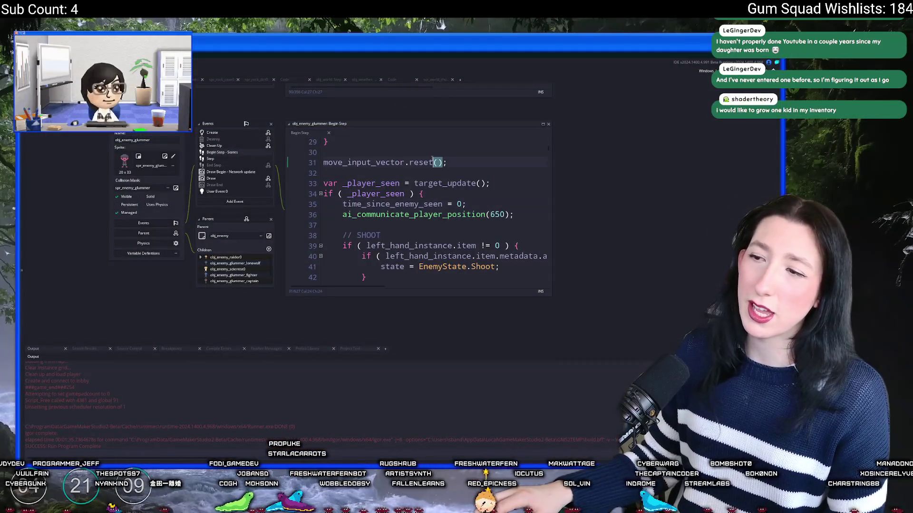
key("ctrl+f")
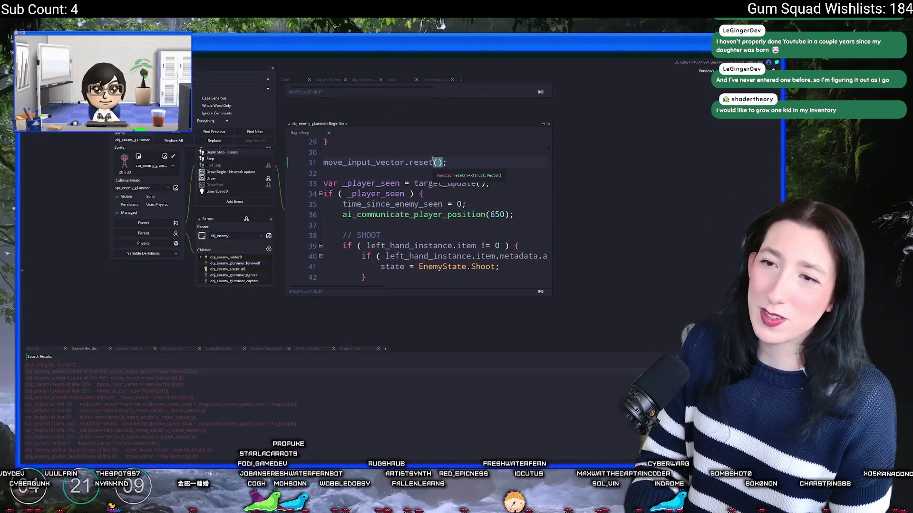
key("Return")
left_click_drag(130, 344, 134, 296)
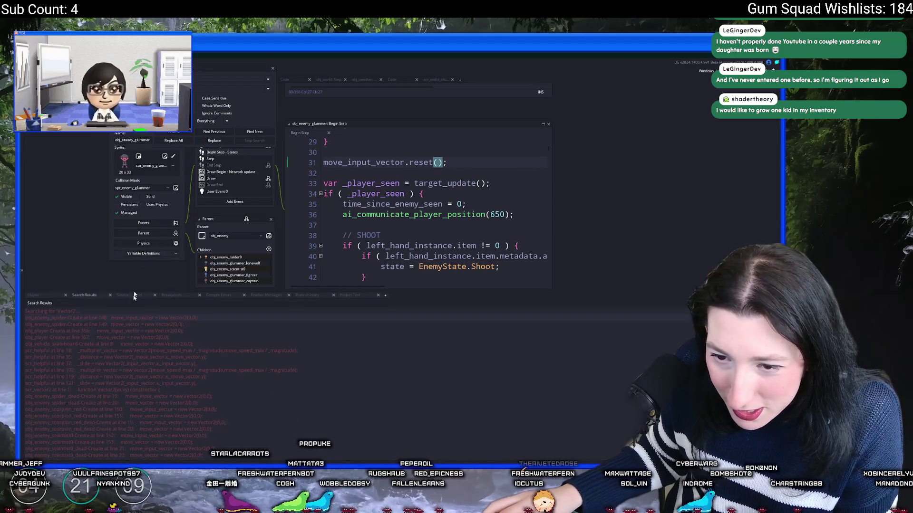
double_click(127, 350)
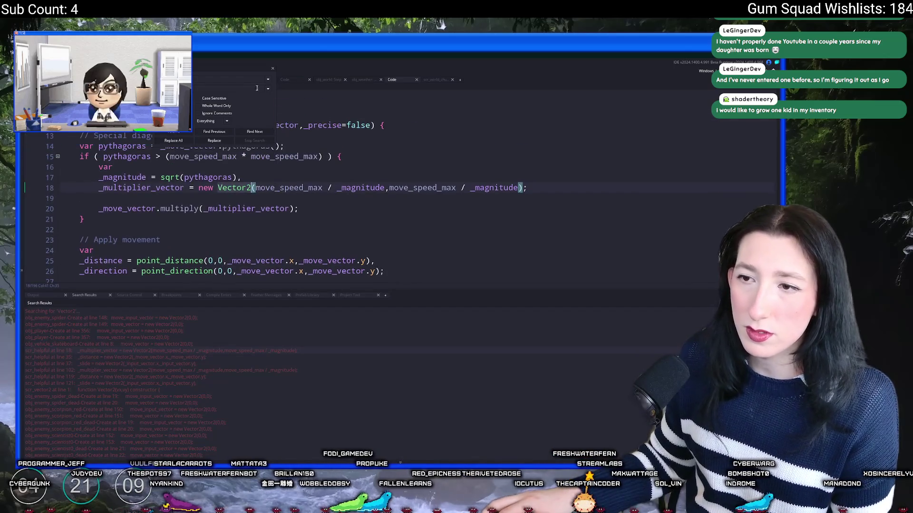
left_click(272, 68)
left_click_drag(217, 290, 218, 384)
Step: Read through the movement function around the _multiplier_vector and _radius lines
scroll(190, 237, "down", 1)
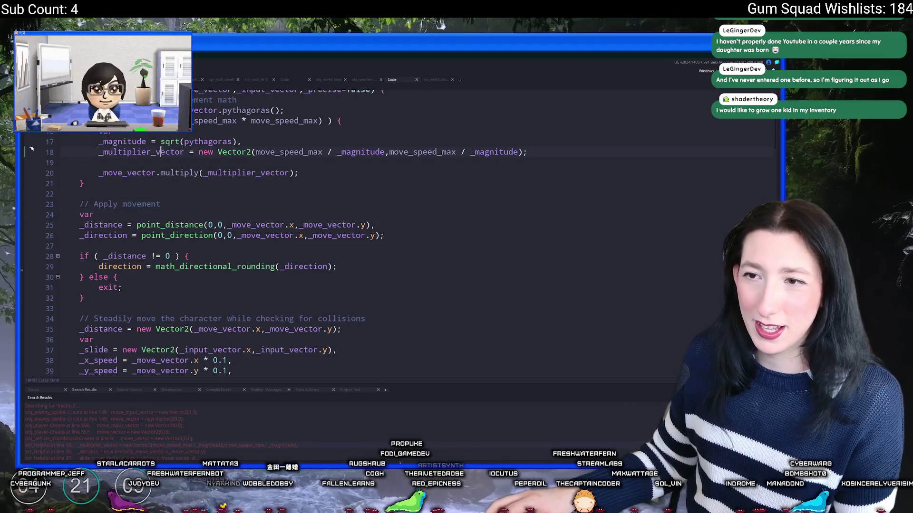
left_click(185, 151)
scroll(185, 149, "down", 7)
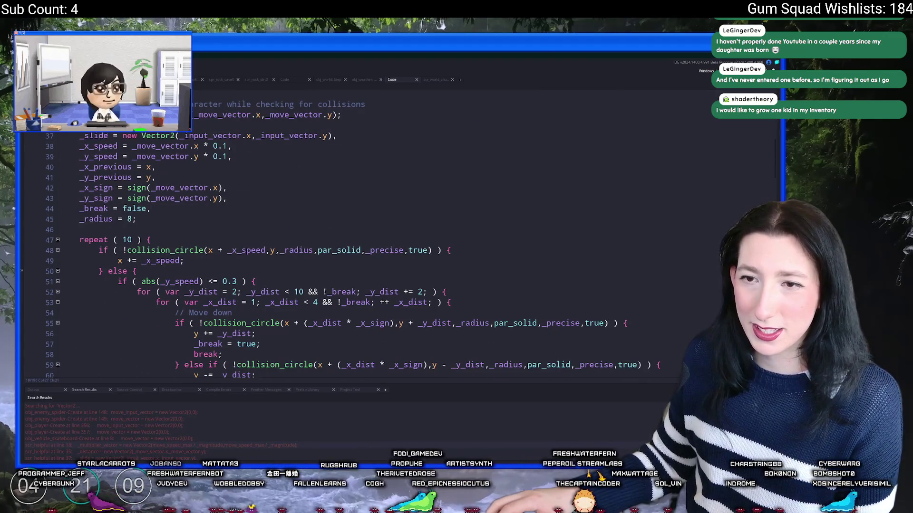
scroll(157, 211, "down", 13)
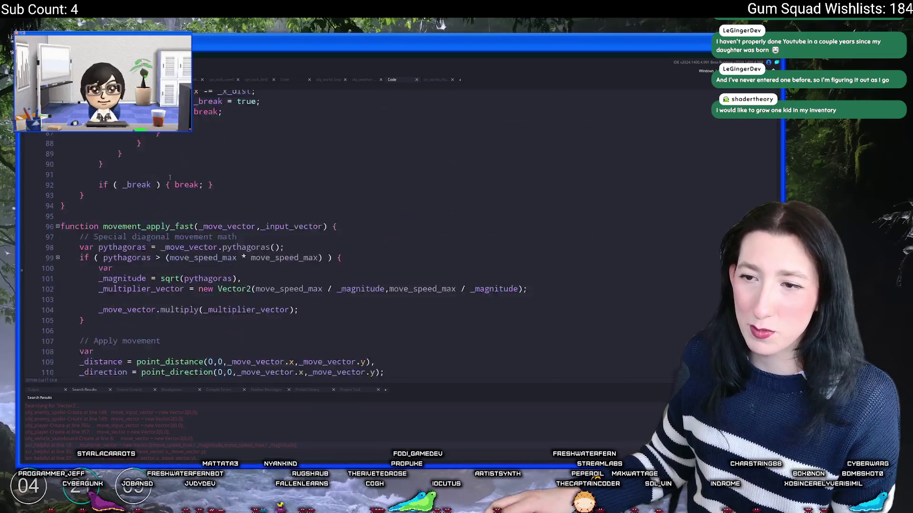
scroll(158, 211, "up", 11)
left_click(177, 170)
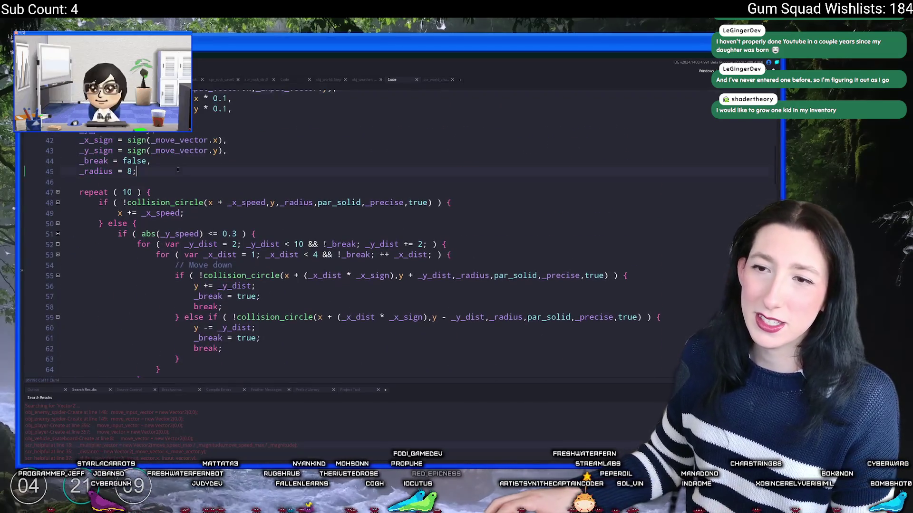
scroll(197, 150, "up", 1)
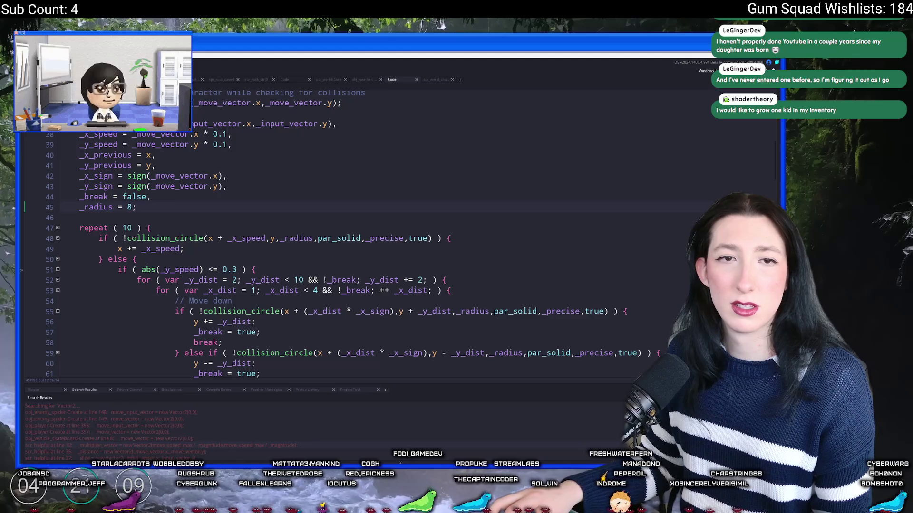
left_click(324, 53)
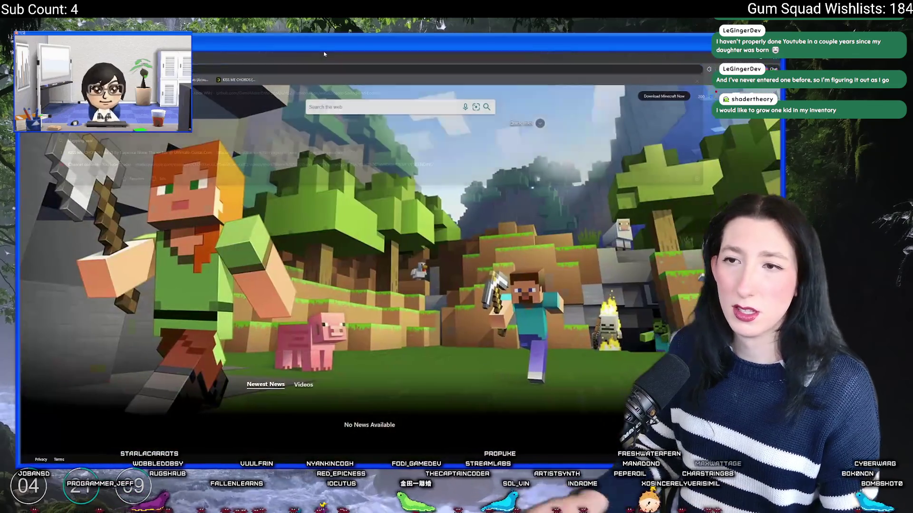
Step: Search the web for removing structs from memory in GameMaker and open the manual's delete page
type("ually remove")
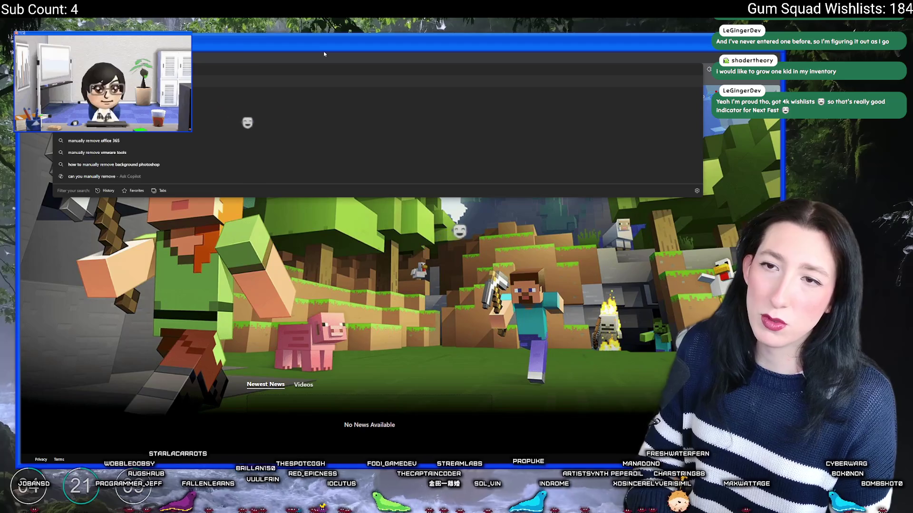
key("ctrl+BackSpace")
key("ctrl+BackSpace")
key("ctrl+BackSpace")
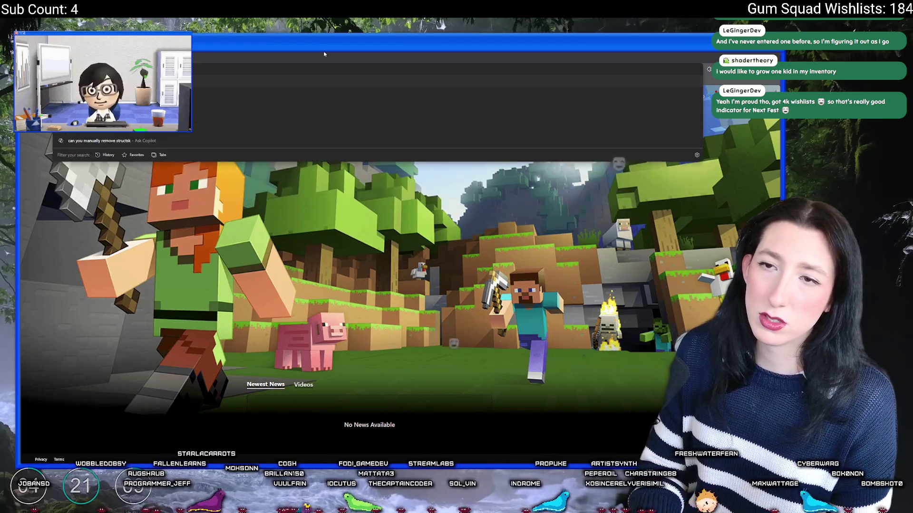
type("st")
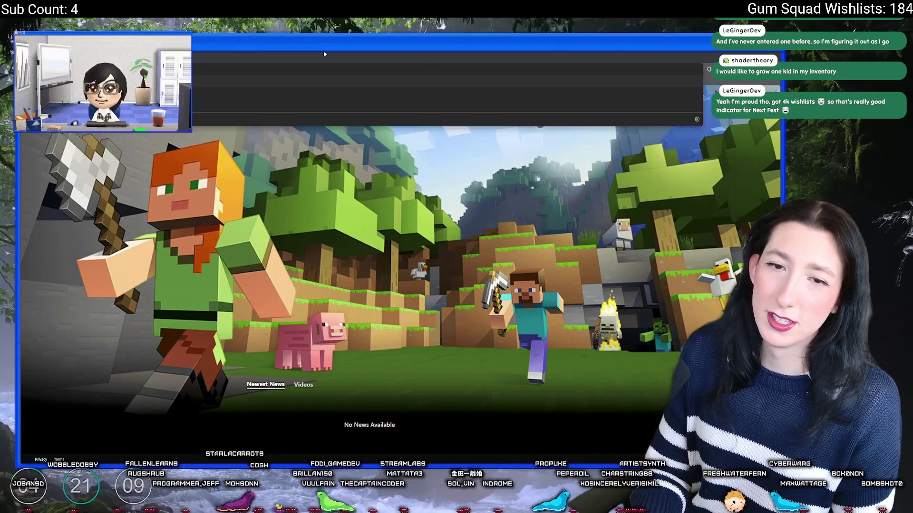
key("Return")
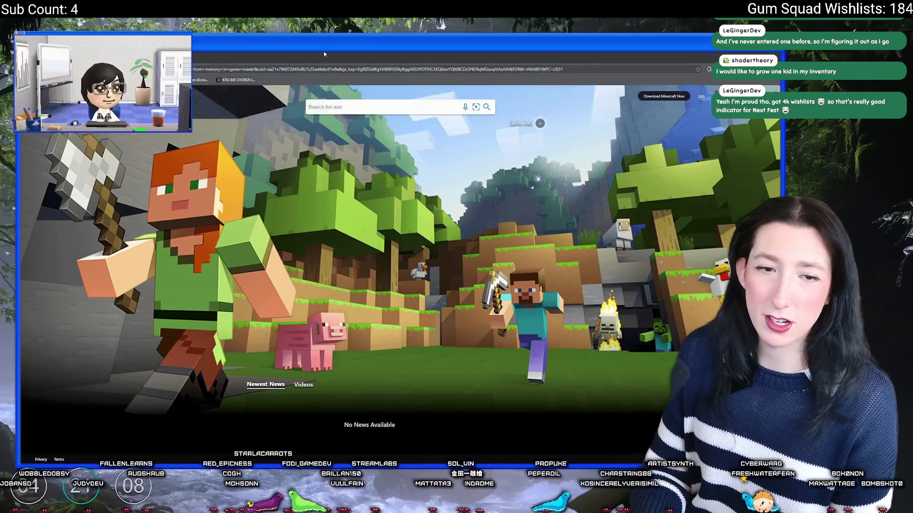
scroll(142, 238, "down", 1)
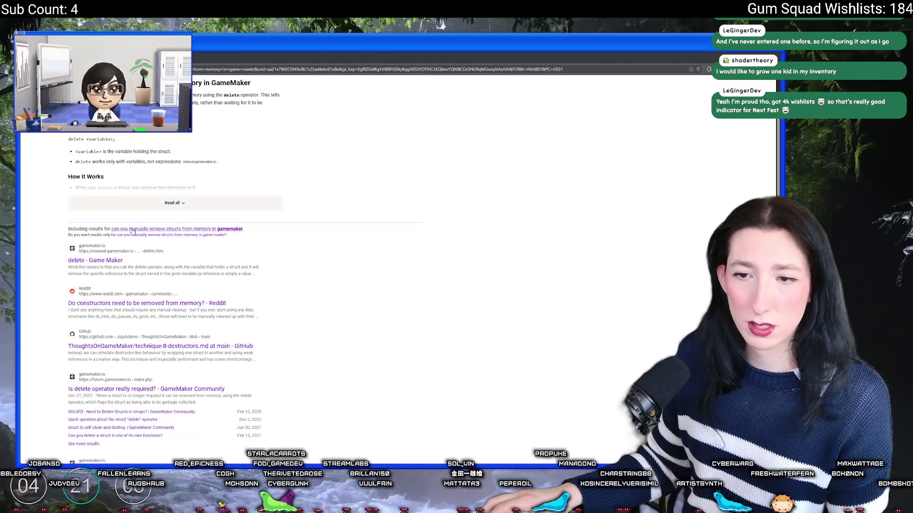
left_click(96, 261)
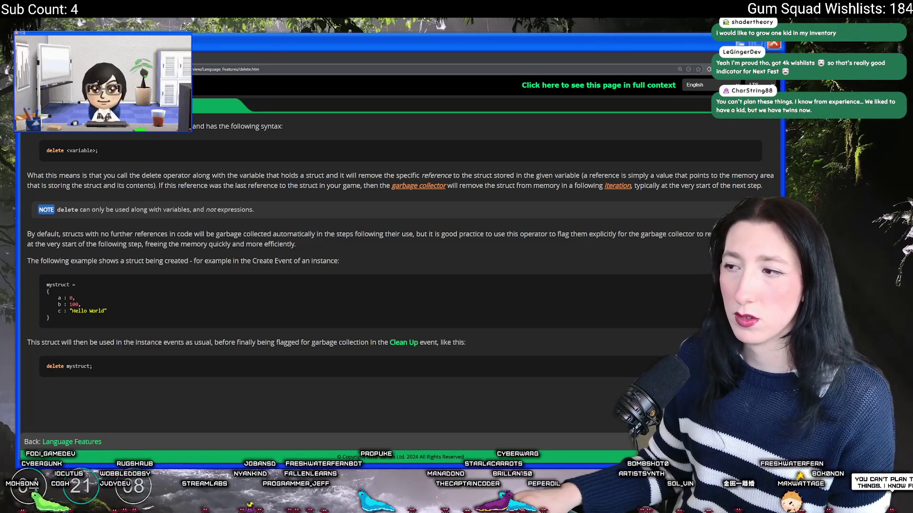
Step: Back in GameMaker, add a 'delete _slide;' line after movement_apply's collision loop
key("alt+Tab")
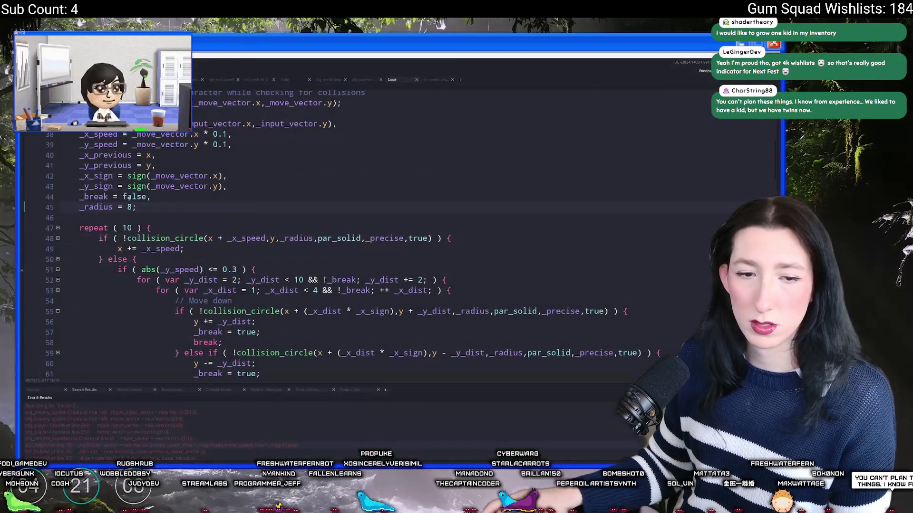
scroll(199, 184, "down", 1)
scroll(142, 171, "up", 2)
key("Up")
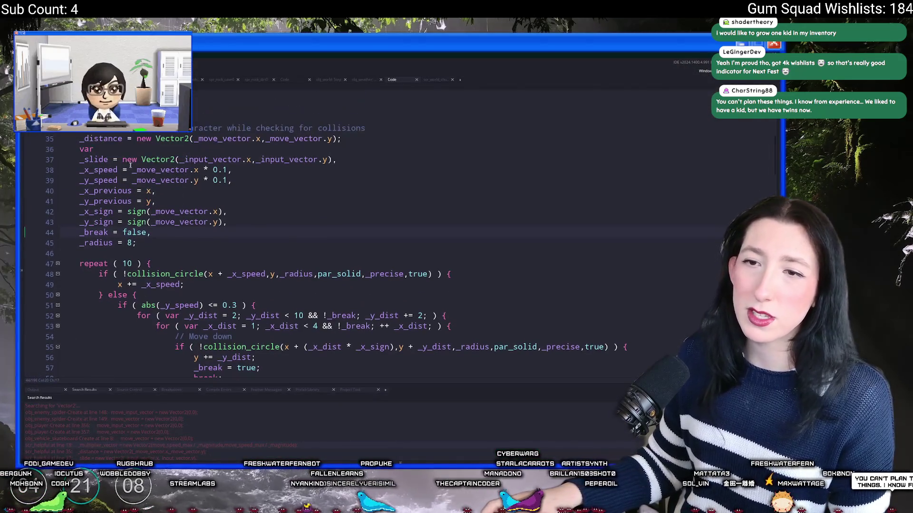
scroll(137, 187, "down", 10)
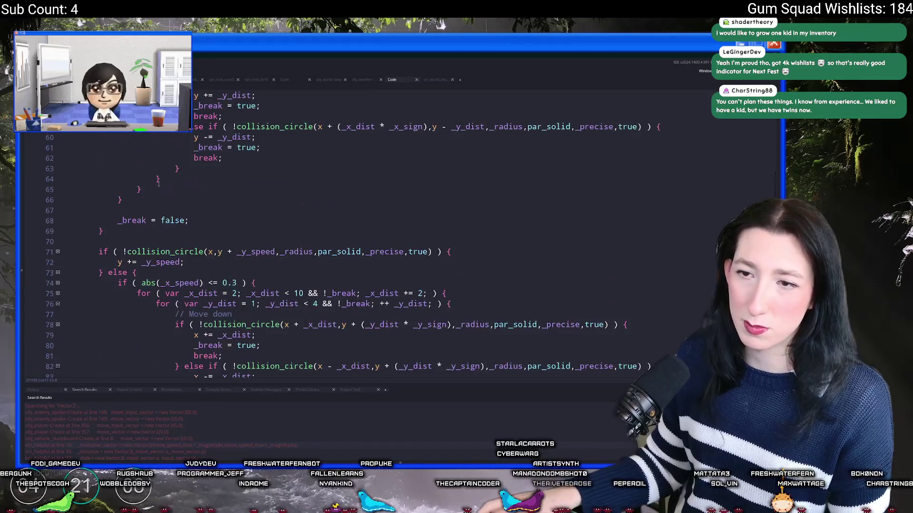
scroll(214, 196, "down", 8)
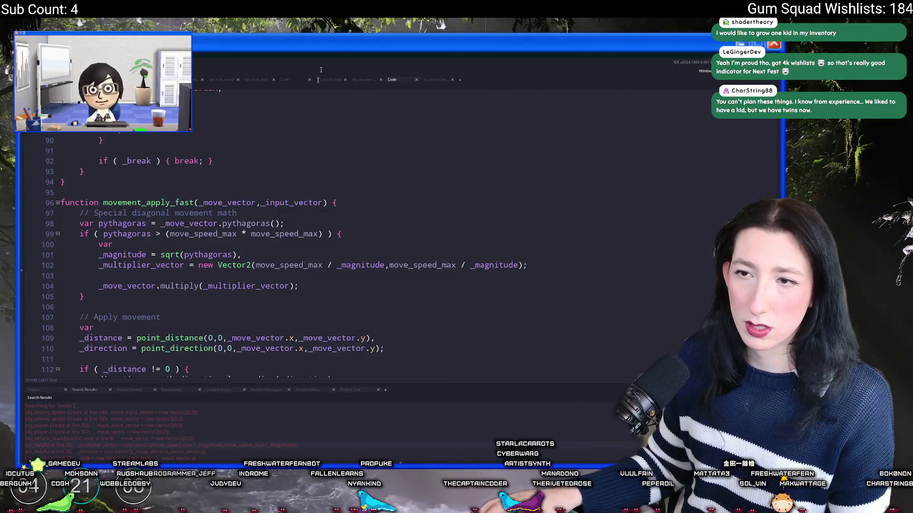
scroll(255, 197, "up", 3)
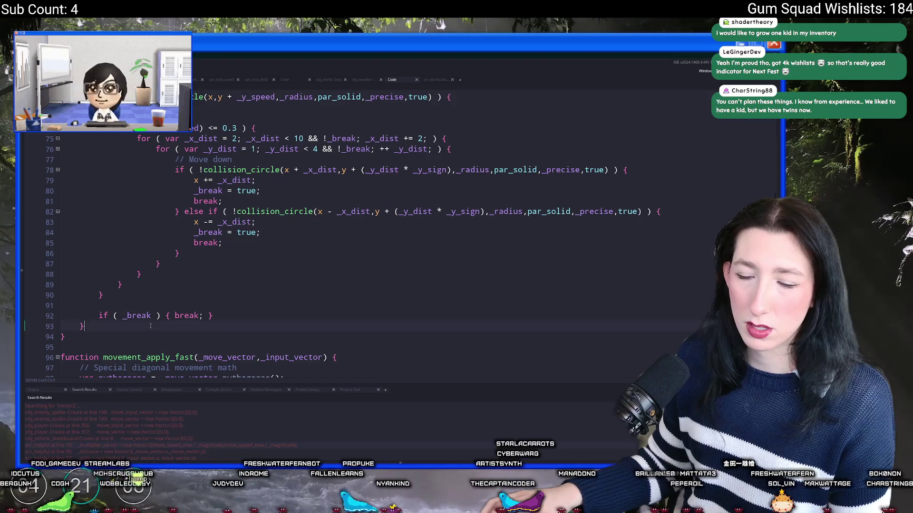
scroll(150, 326, "up", 1)
key("Return")
key("Return")
type("delete _slide;")
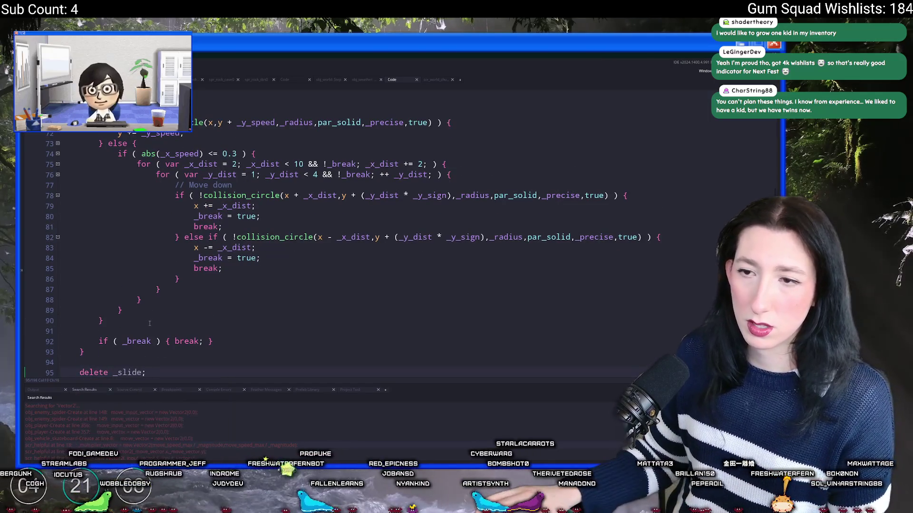
scroll(171, 247, "up", 1)
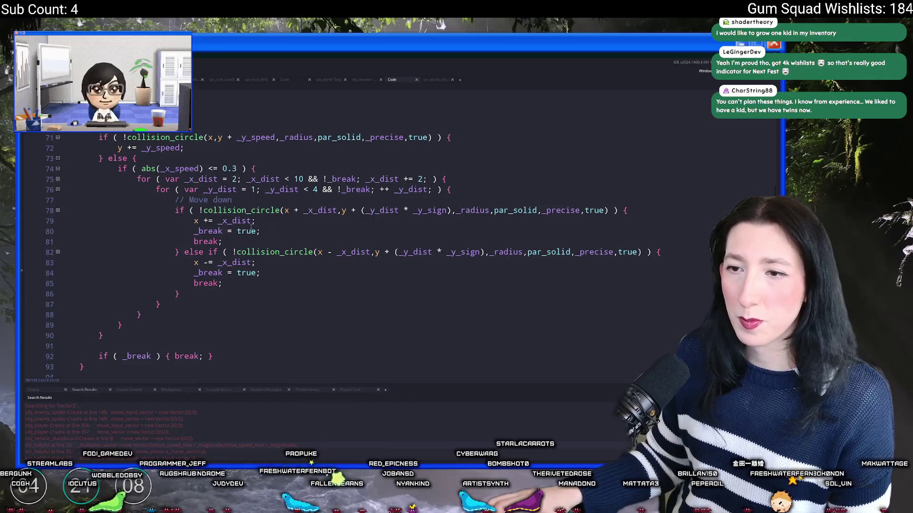
scroll(422, 209, "up", 15)
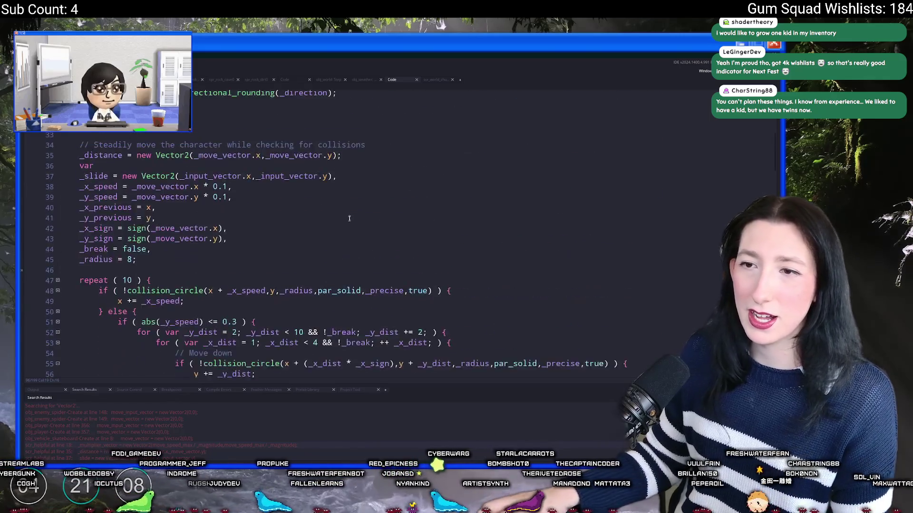
Step: Duplicate the delete line with Ctrl+D and change the copy to 'delete _distance;'
key("ctrl+z")
key("ctrl+z")
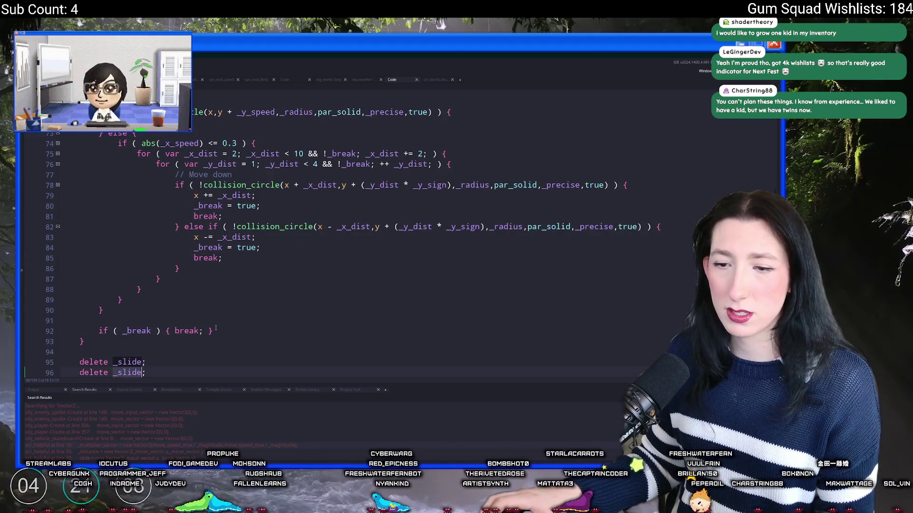
scroll(215, 328, "up", 12)
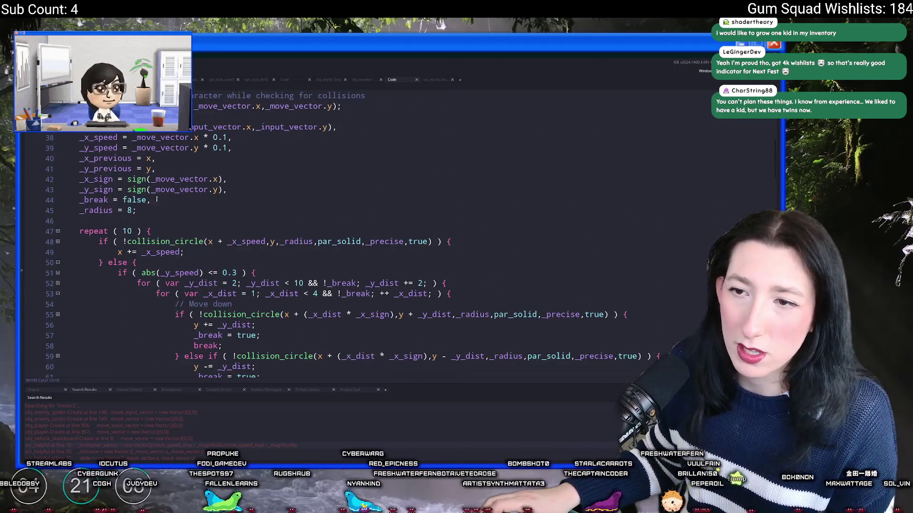
scroll(114, 200, "up", 6)
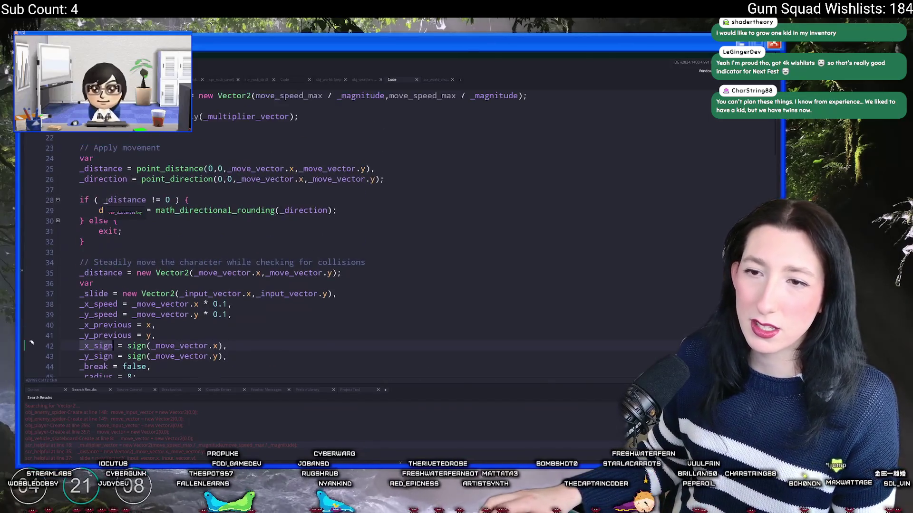
scroll(179, 252, "up", 2)
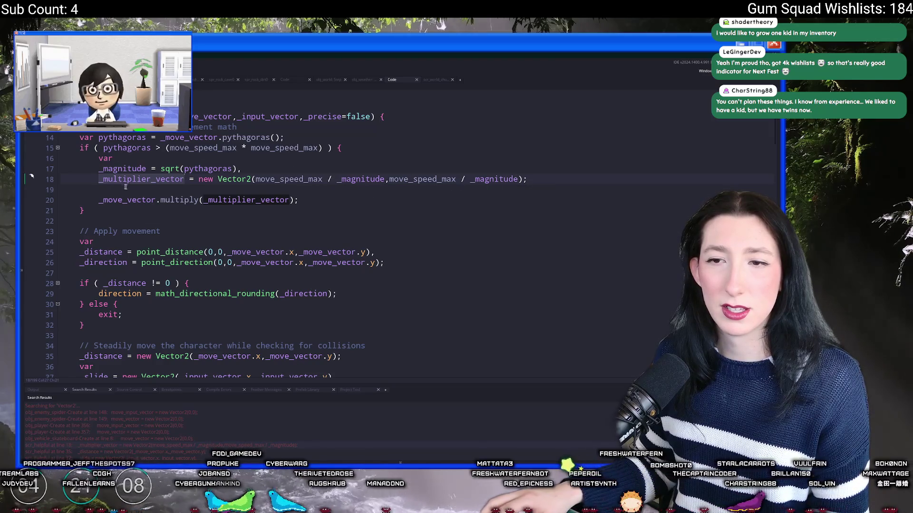
key("ctrl+End")
key("ctrl+d")
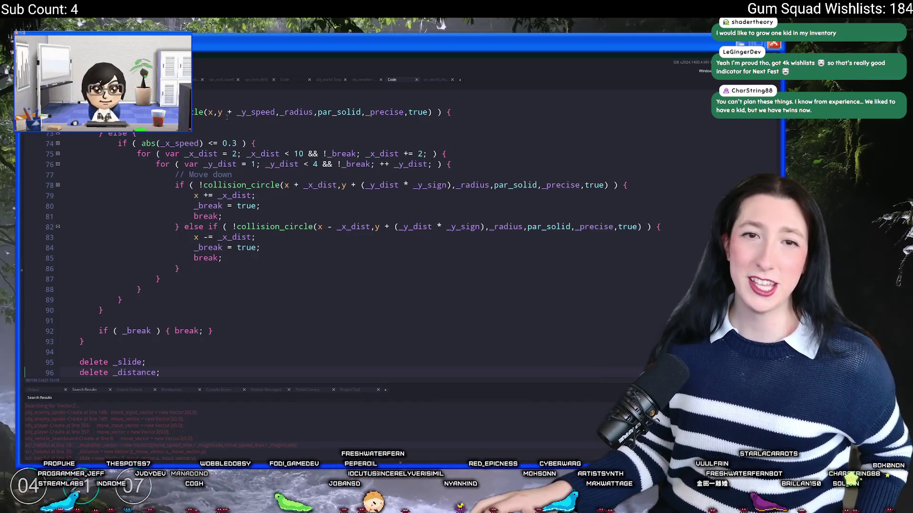
scroll(226, 123, "down", 6)
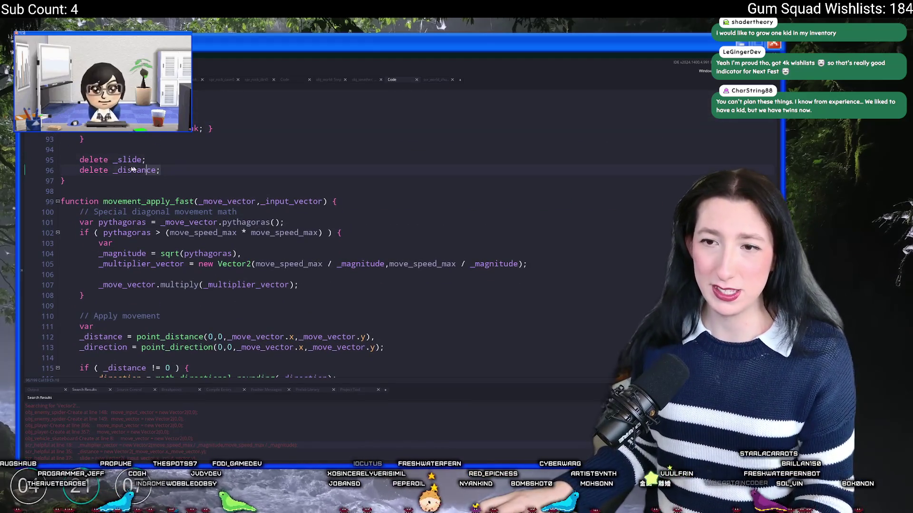
scroll(116, 226, "down", 20)
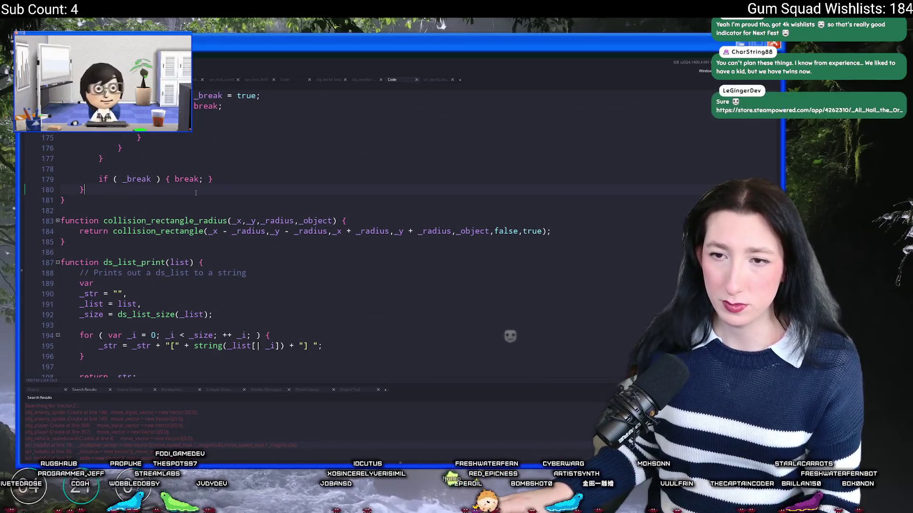
Step: Paste the two delete lines after the loop in the second movement function
left_click(195, 190)
key("ctrl+v")
scroll(81, 190, "up", 20)
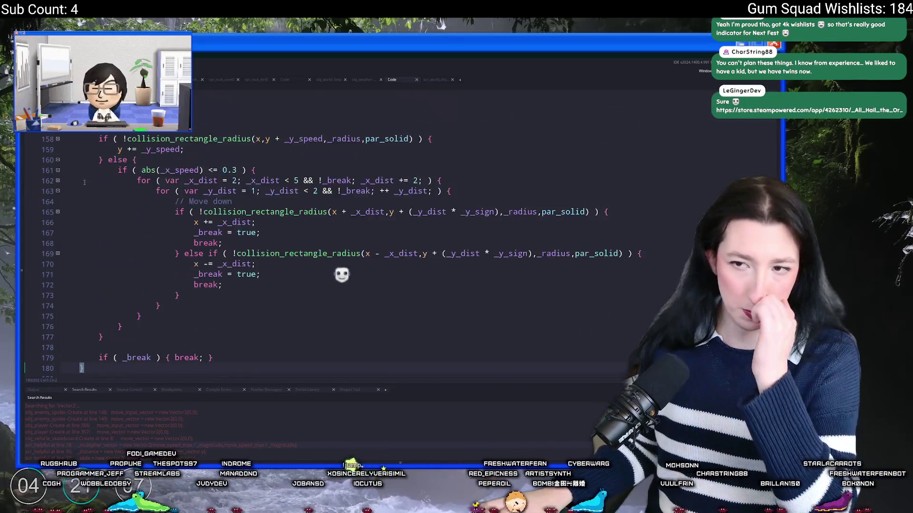
scroll(94, 187, "up", 10)
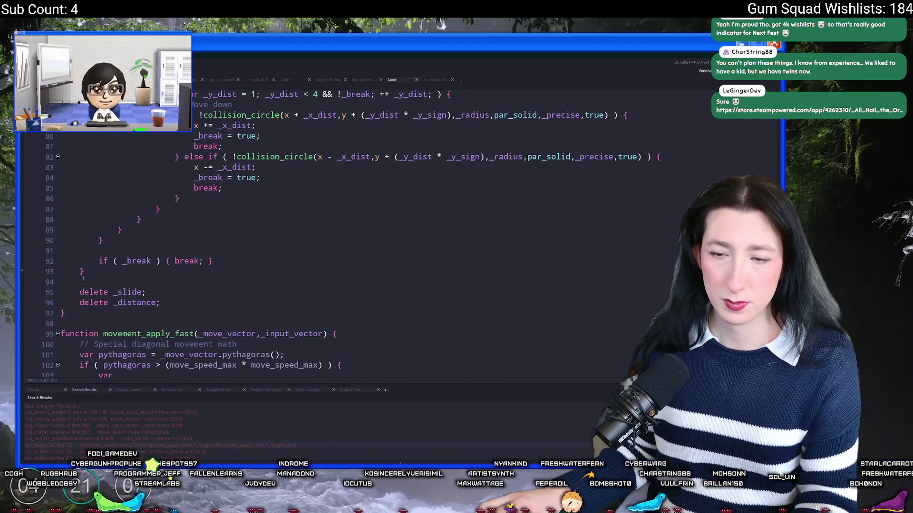
scroll(83, 279, "down", 5)
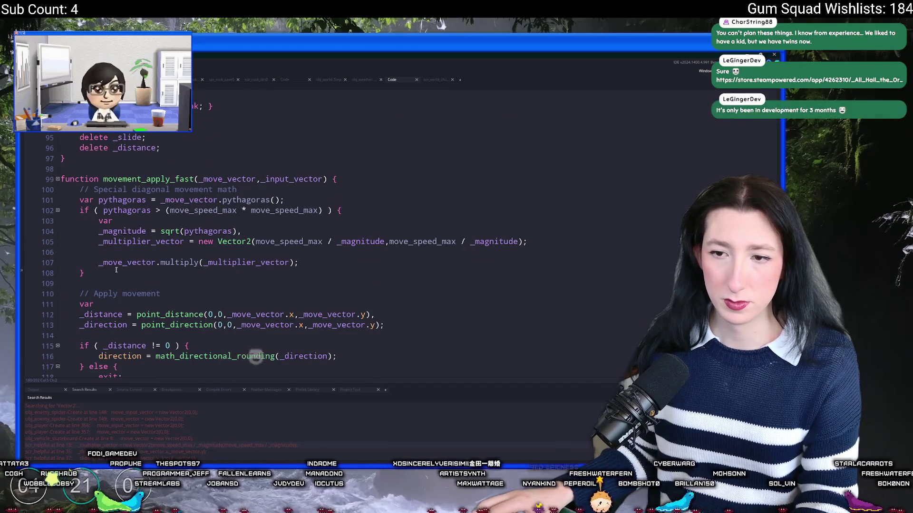
scroll(138, 241, "down", 20)
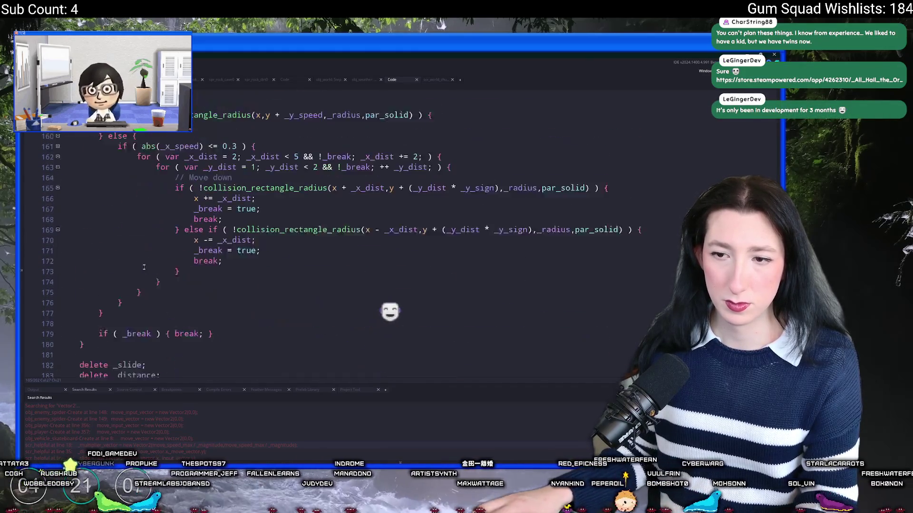
scroll(144, 269, "up", 20)
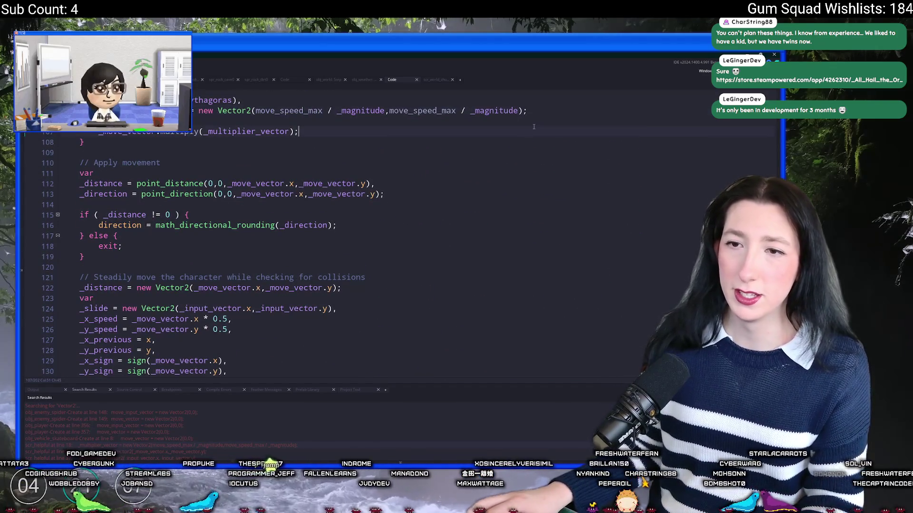
Step: Restore 'delete _multiplier_vector;' right after multiplying the move vector in movement_apply
key("Return")
key("Return")
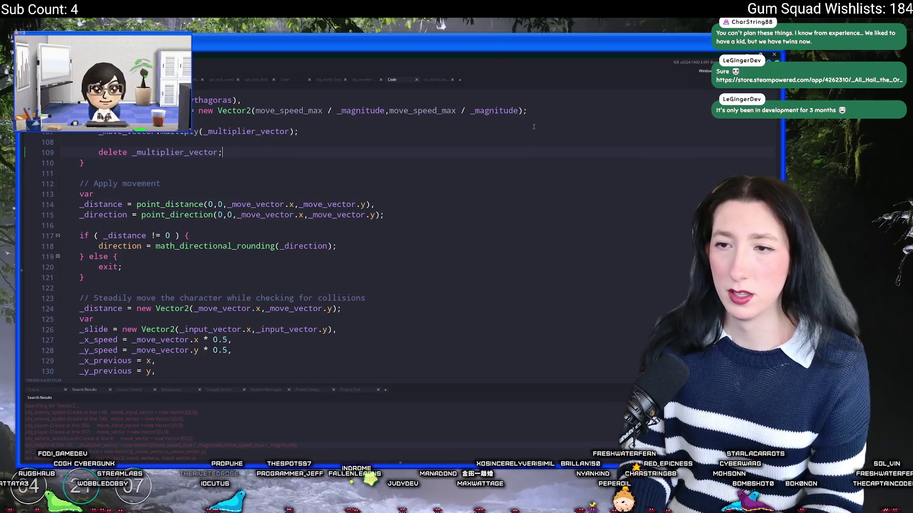
scroll(190, 207, "up", 2)
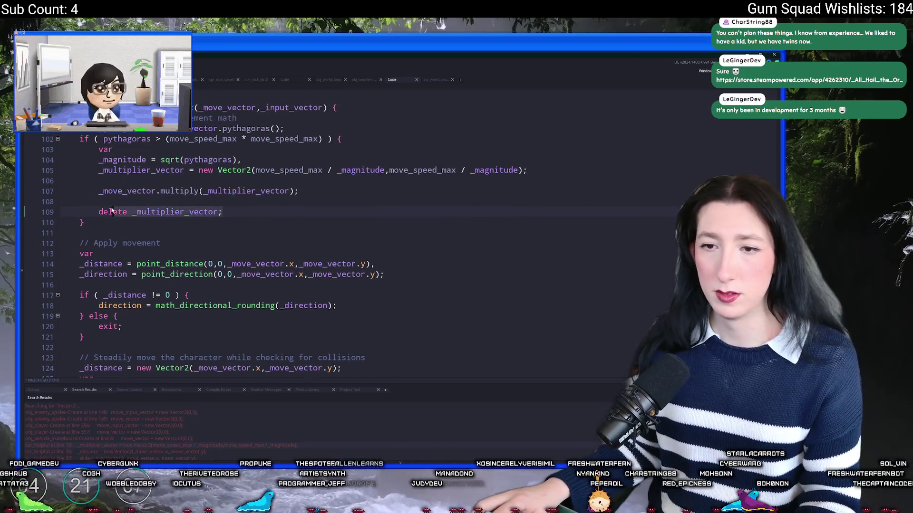
scroll(280, 207, "up", 7)
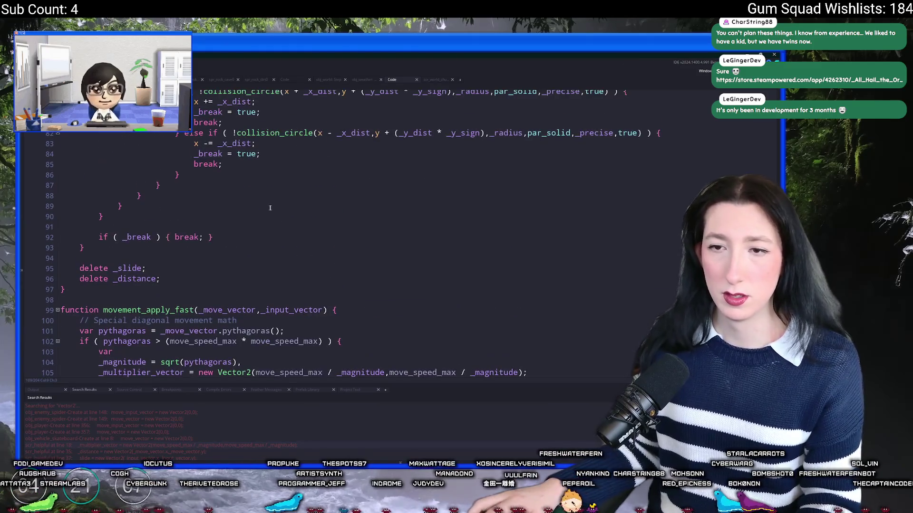
scroll(265, 212, "up", 20)
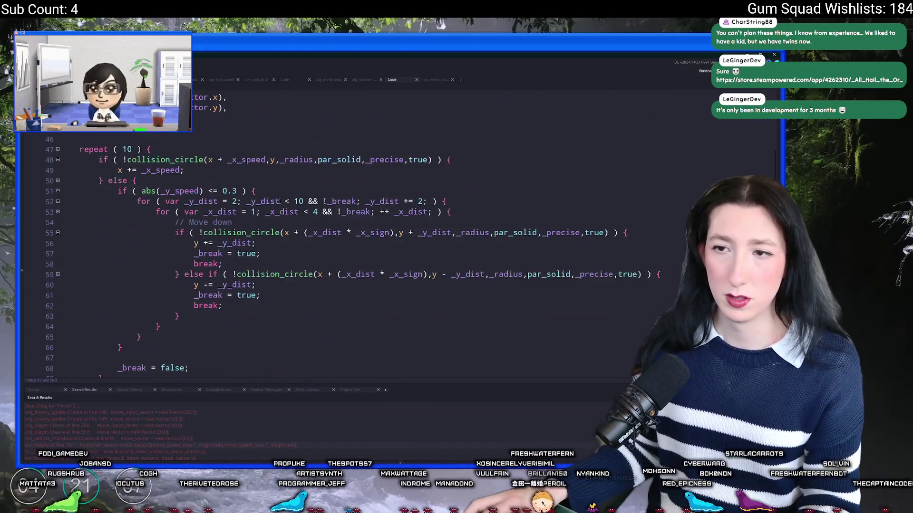
key("ctrl+z")
key("ctrl+z")
key("ctrl+z")
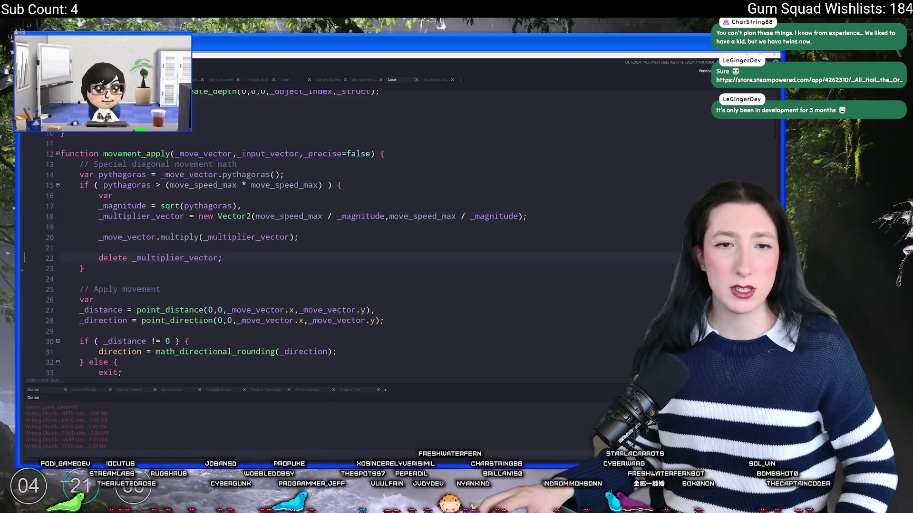
key("alt+Tab")
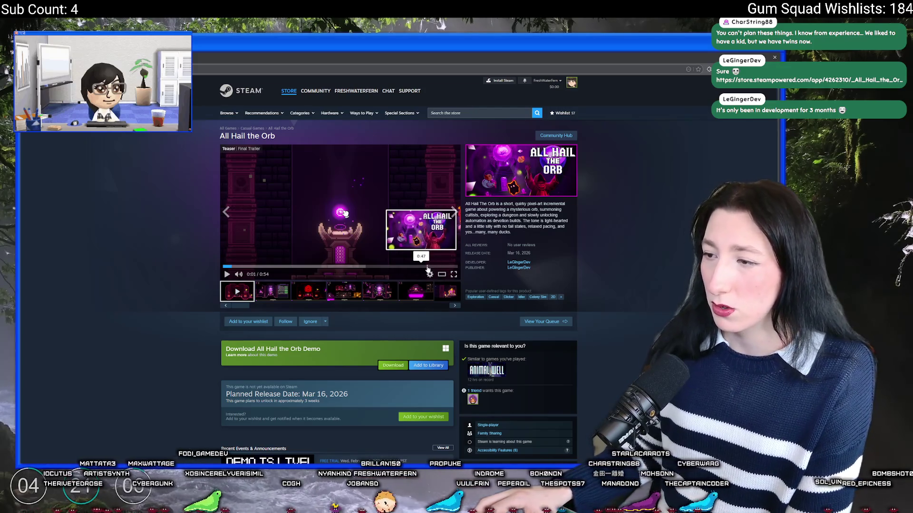
Step: Watch the All Hail the Orb trailer full screen, exit it, and open the screenshot viewer
left_click(453, 275)
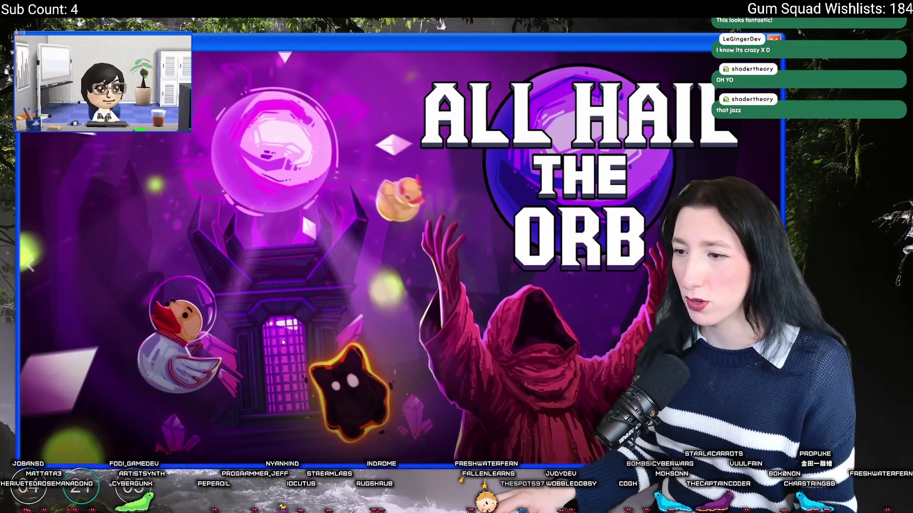
key("Escape")
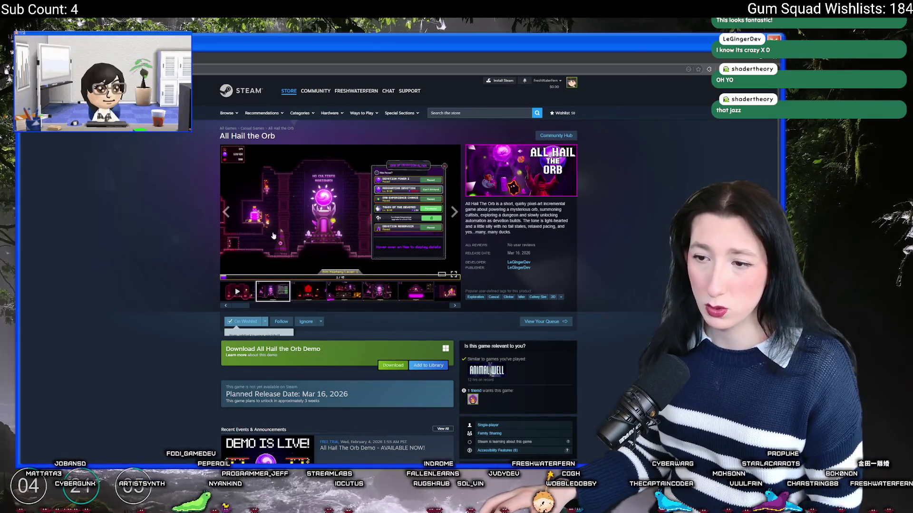
left_click(347, 256)
Step: Step through four All Hail the Orb screenshots to the treasure chest one, then close the viewer
key("Right")
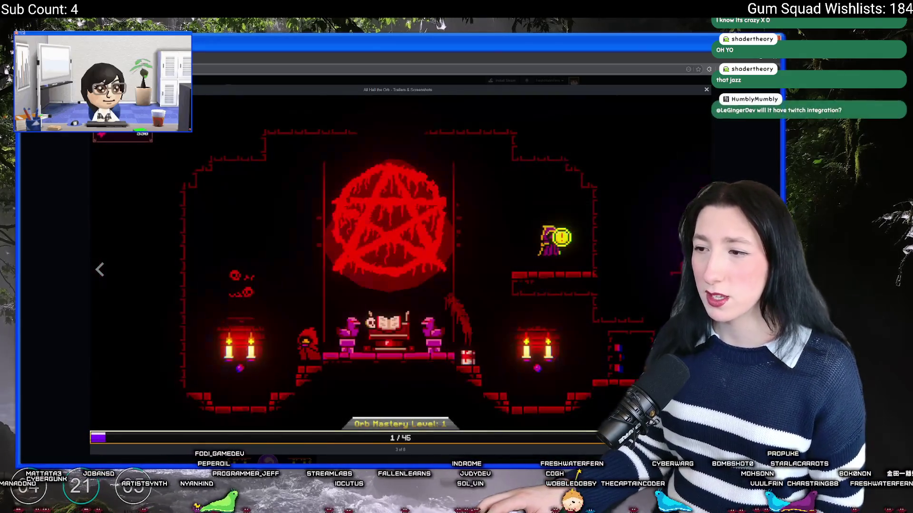
key("Right")
key("Right")
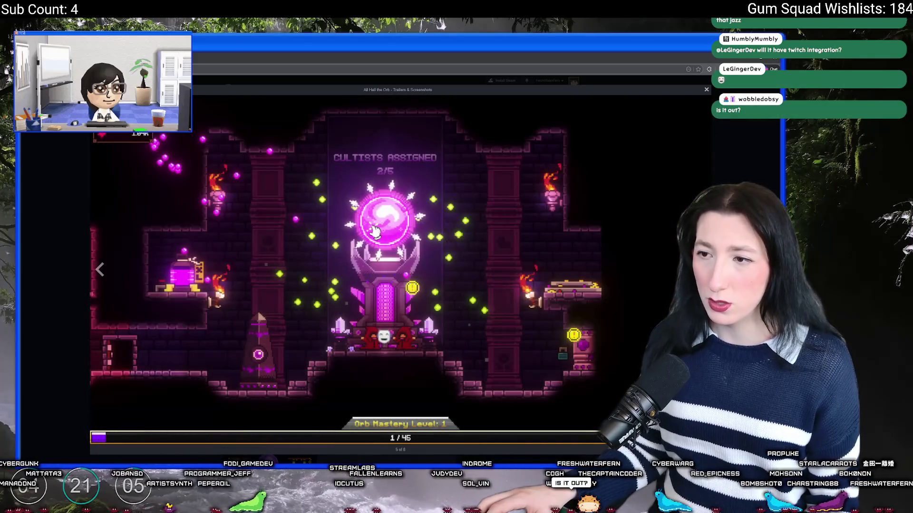
key("Right")
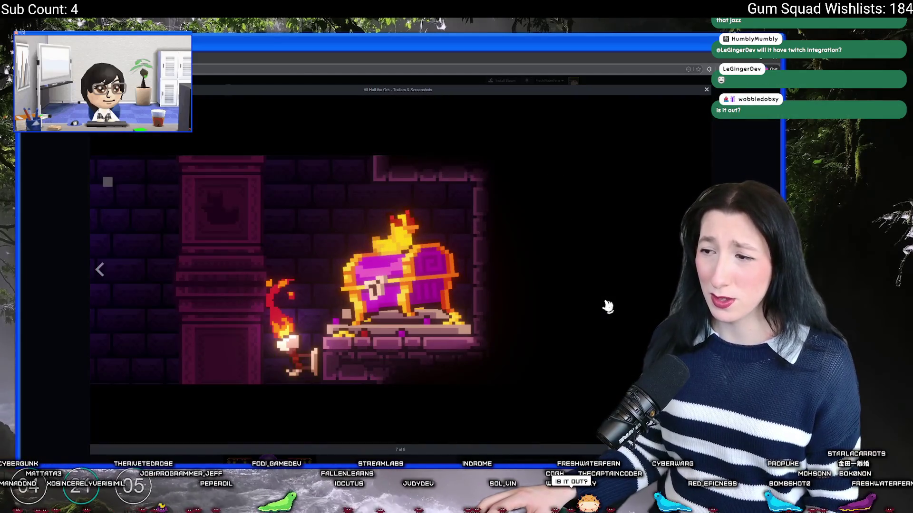
key("Right")
key("Escape")
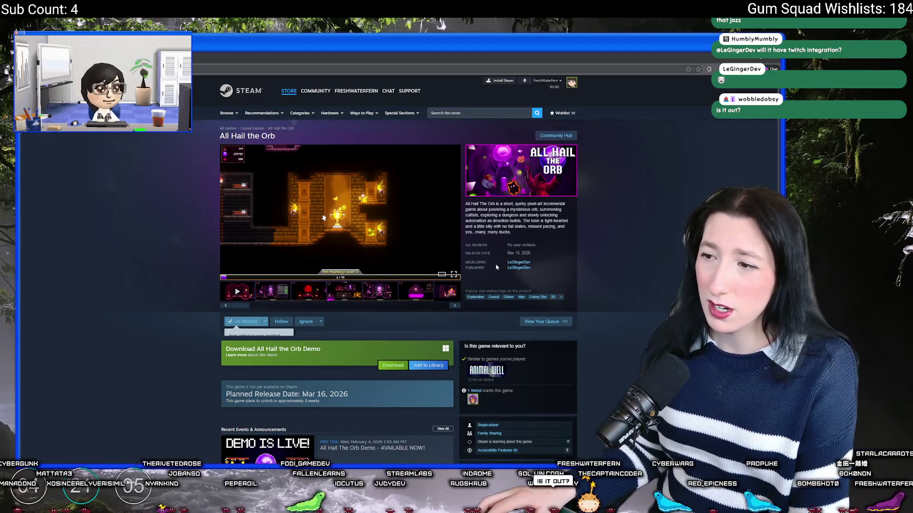
Step: Scroll through the store page's game description
scroll(497, 267, "down", 5)
scroll(359, 333, "down", 10)
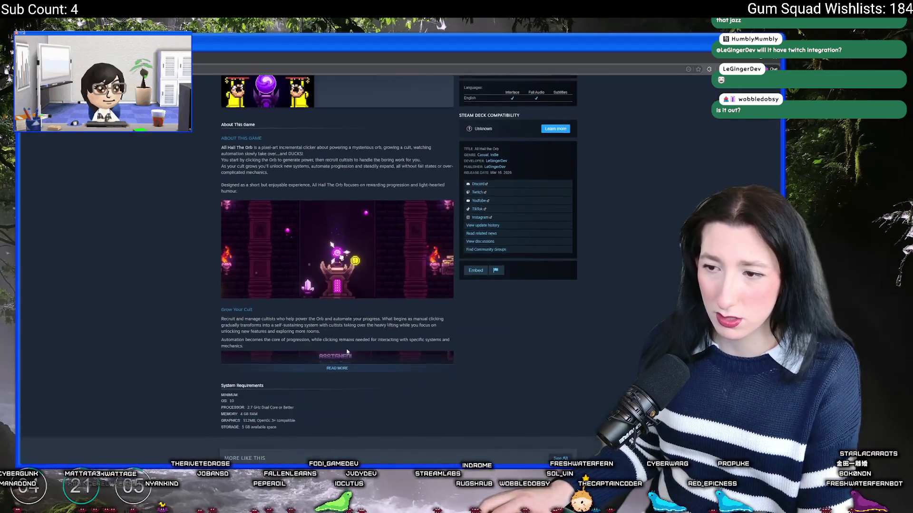
scroll(339, 328, "down", 6)
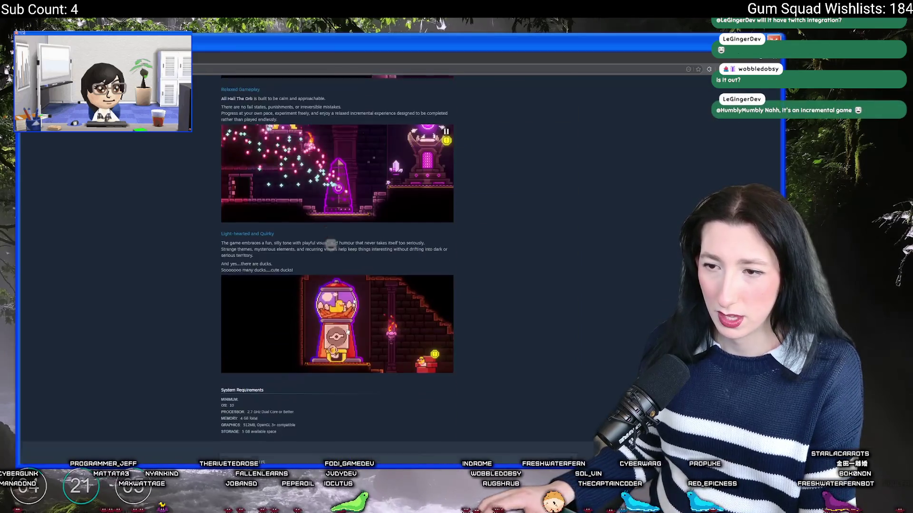
scroll(336, 287, "up", 3)
scroll(336, 286, "up", 10)
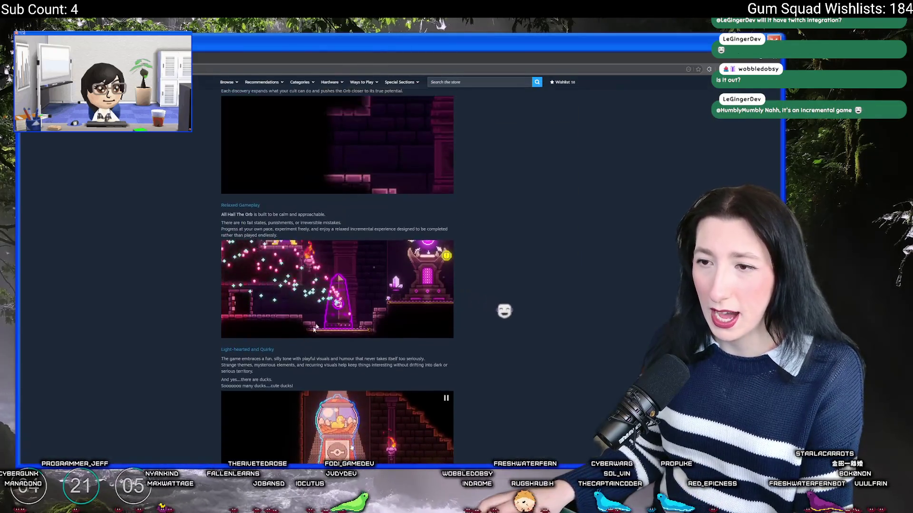
scroll(381, 328, "up", 9)
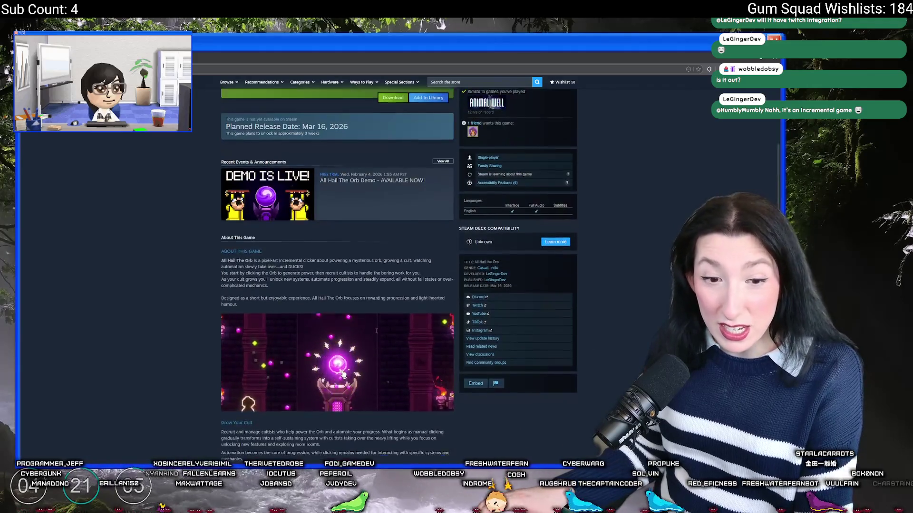
scroll(393, 322, "down", 2)
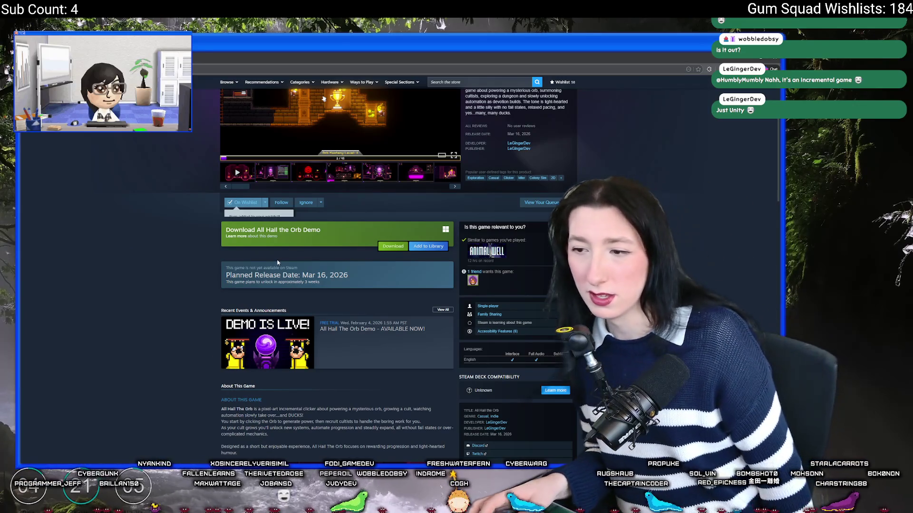
Step: Visit the profile of the friend who wants the game, then return to the store page
mouse_move(473, 282)
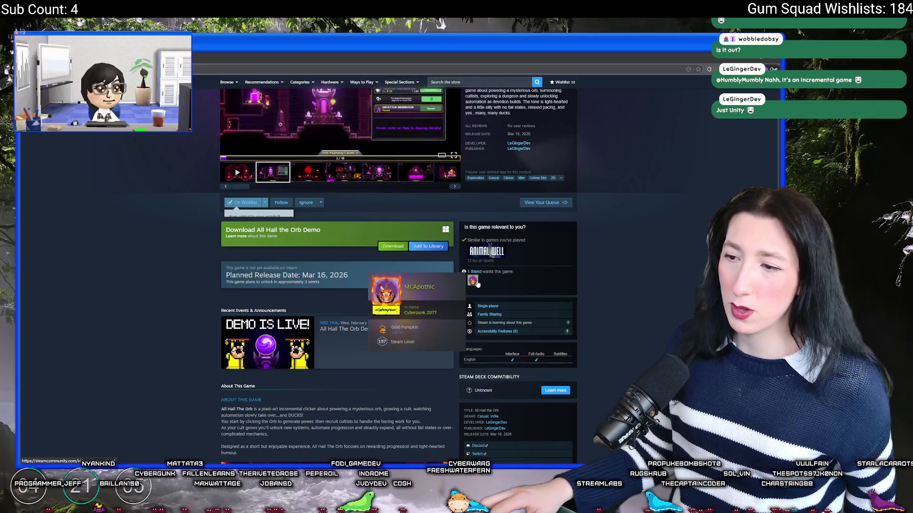
left_click(440, 54)
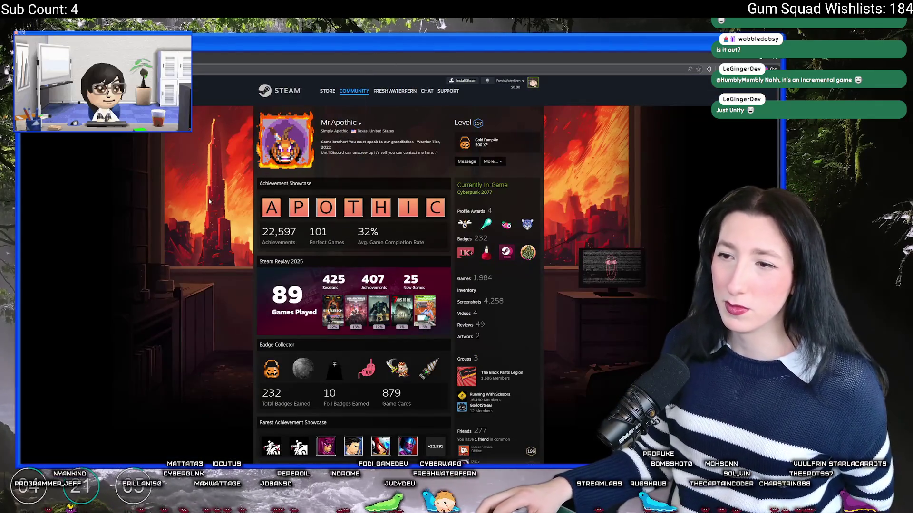
scroll(274, 230, "down", 3)
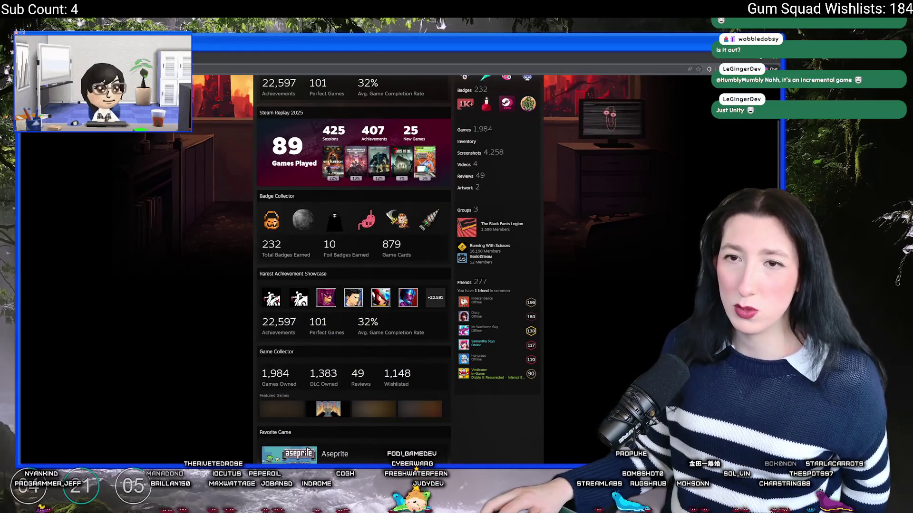
key("alt+Left")
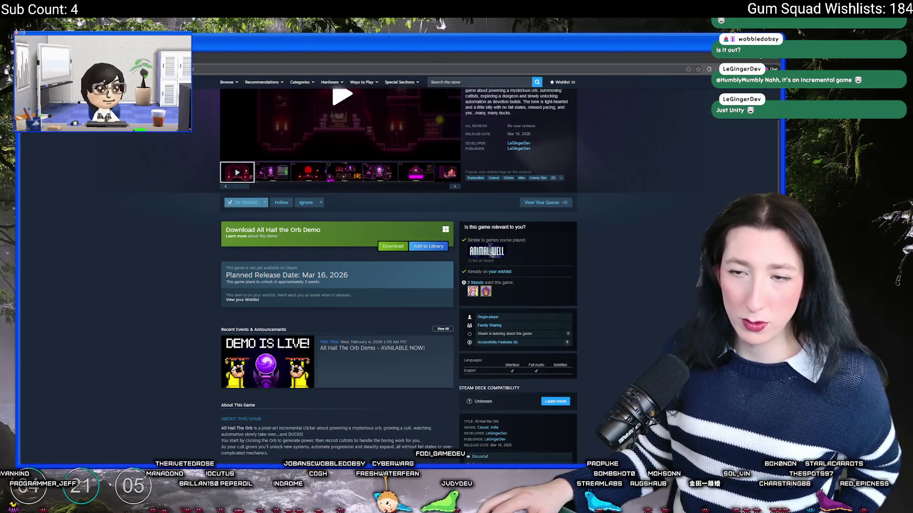
scroll(166, 147, "up", 3)
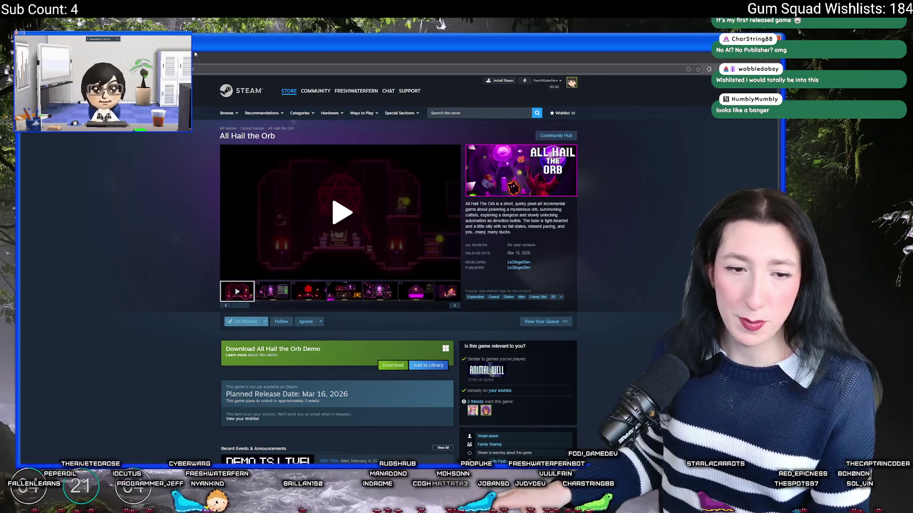
key("alt+Tab")
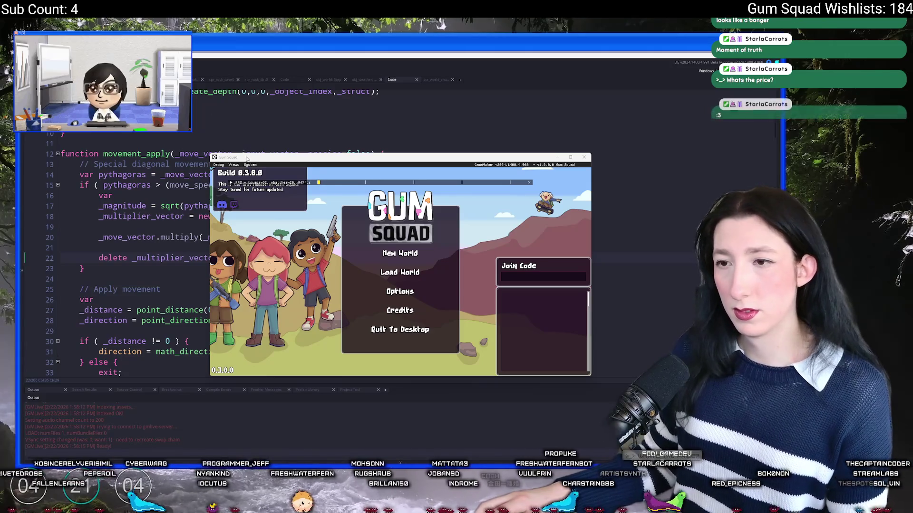
Step: Go fullscreen with F11, create a new world lobby, and enlarge the F1 debug overlay's GC stats
key("F11")
left_click(412, 231)
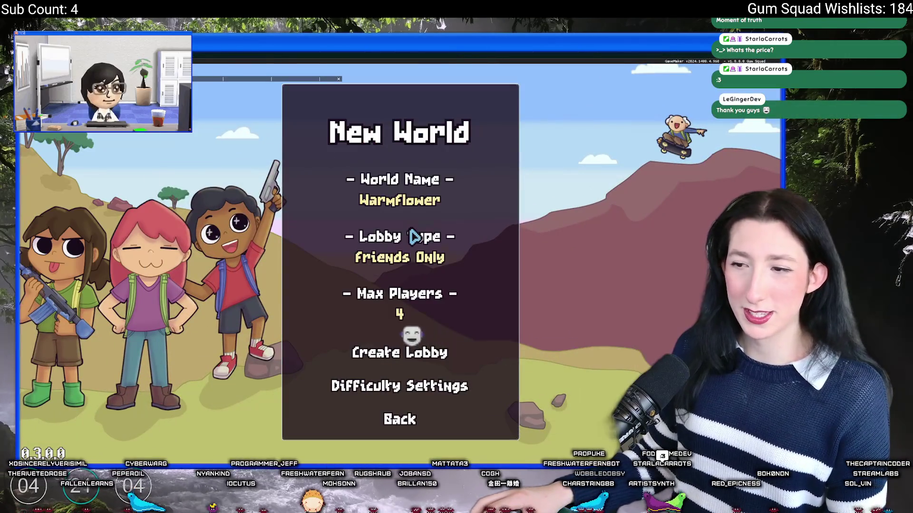
left_click(454, 358)
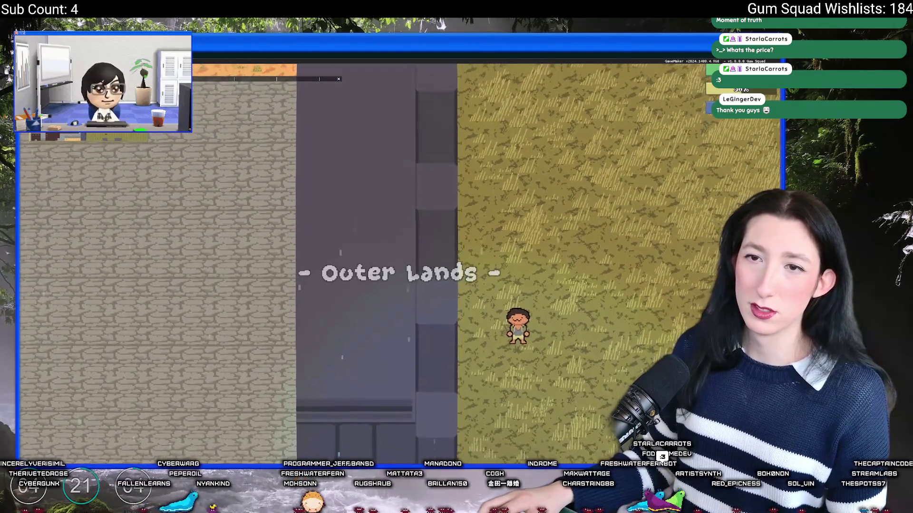
key("F1")
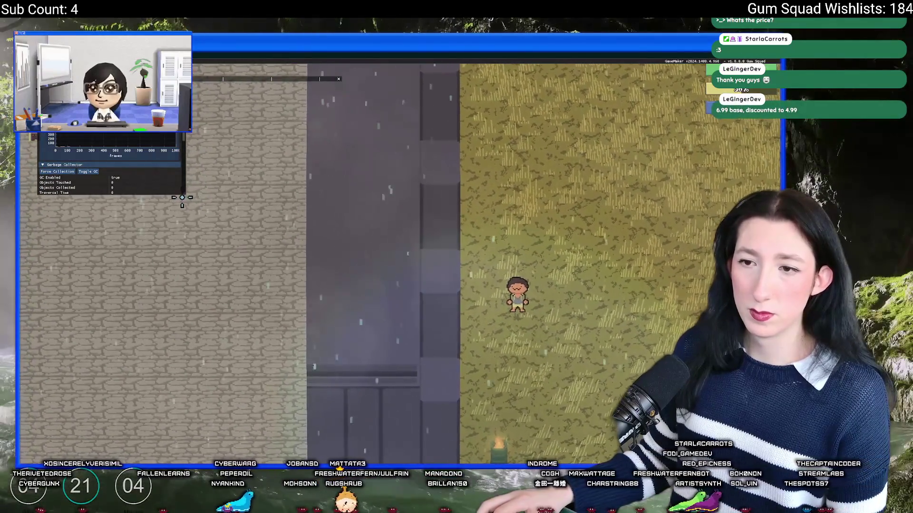
left_click_drag(185, 195, 264, 261)
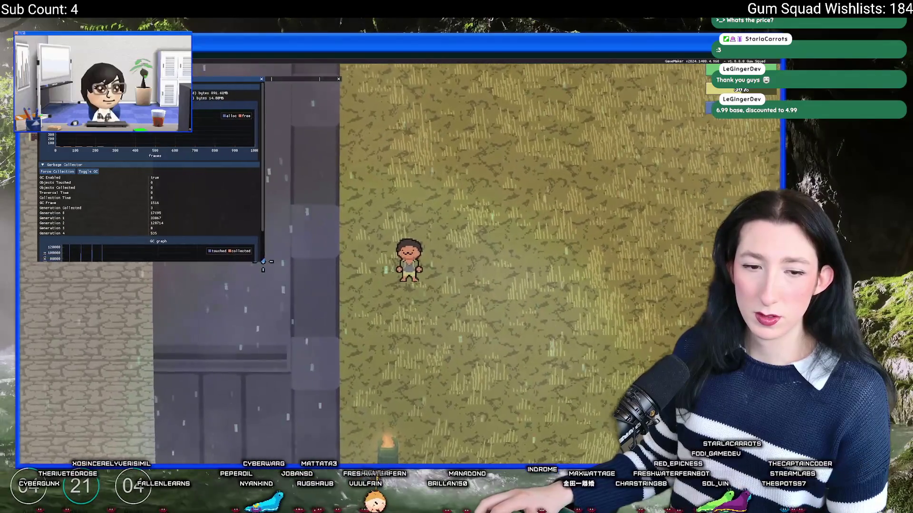
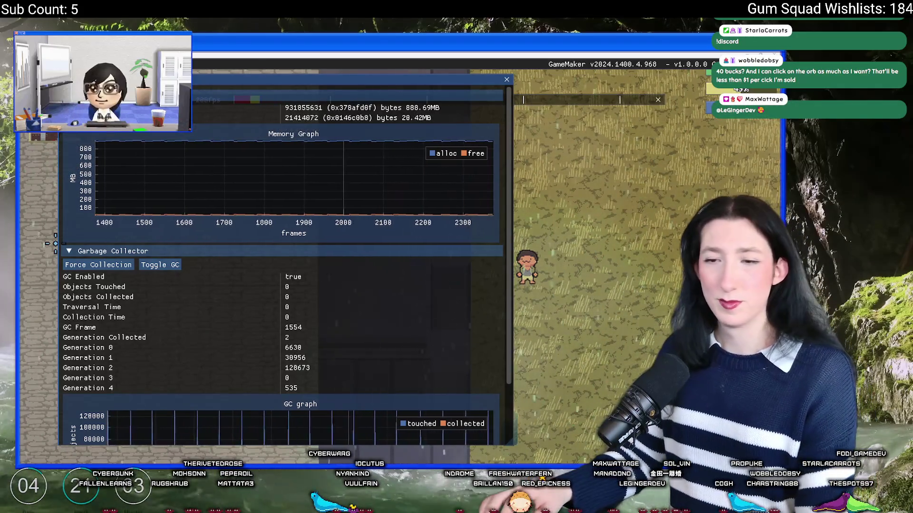
Step: Force six garbage collections from the GC debug panel, then close the game back to the movement_apply code
scroll(281, 262, "down", 3)
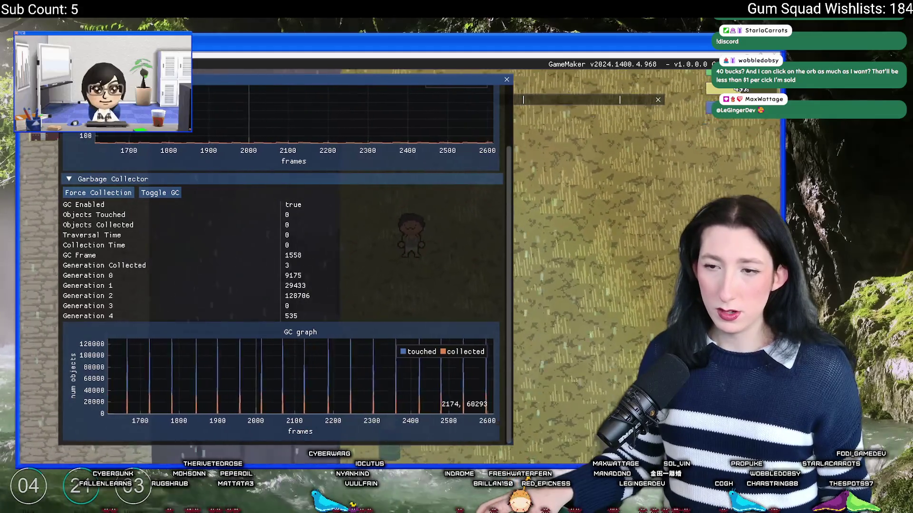
left_click(98, 193)
left_click(97, 192)
left_click(97, 192)
left_click(98, 192)
left_click(98, 192)
left_click(98, 193)
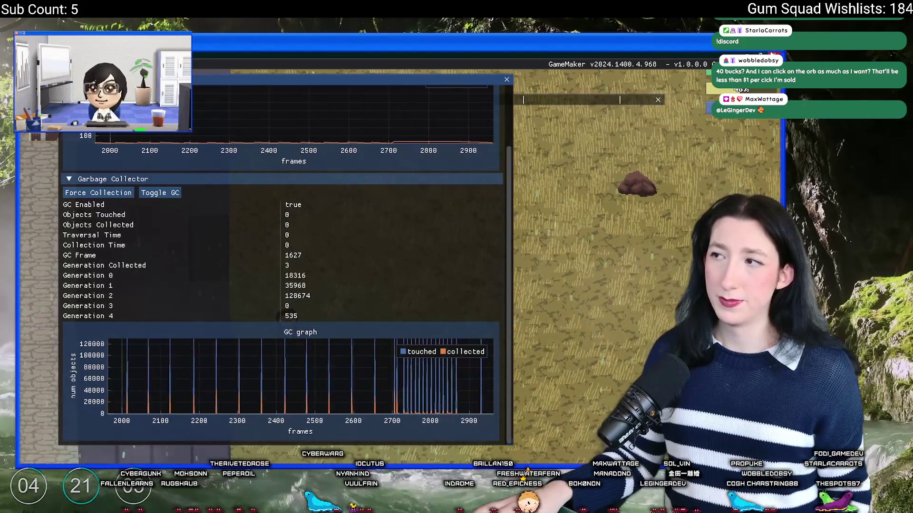
key("Escape")
left_click(556, 213)
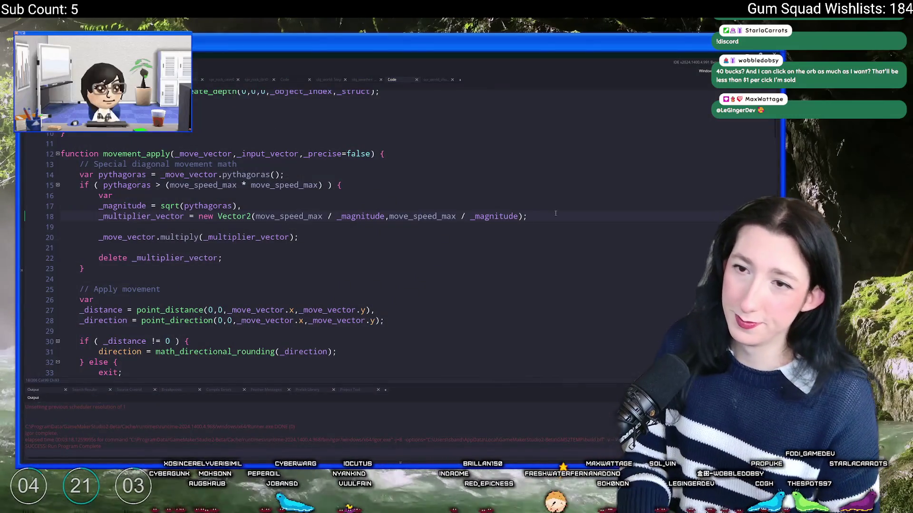
Step: Search the whole project for gc_ functions and review the results
key("ctrl+shift+f")
key("Return")
scroll(203, 429, "down", 3)
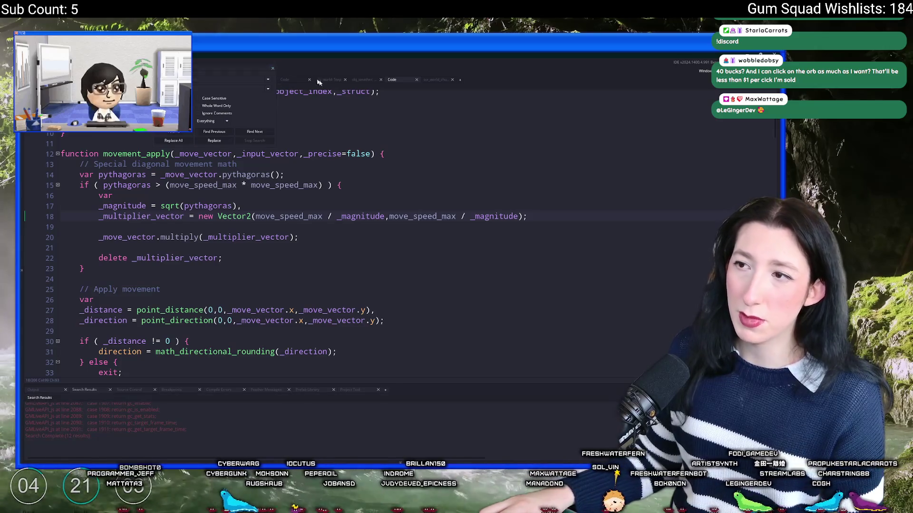
left_click(273, 69)
Step: Open obj_boot's Create code and insert gc_target_frame_time on a new line 3
key("ctrl+t")
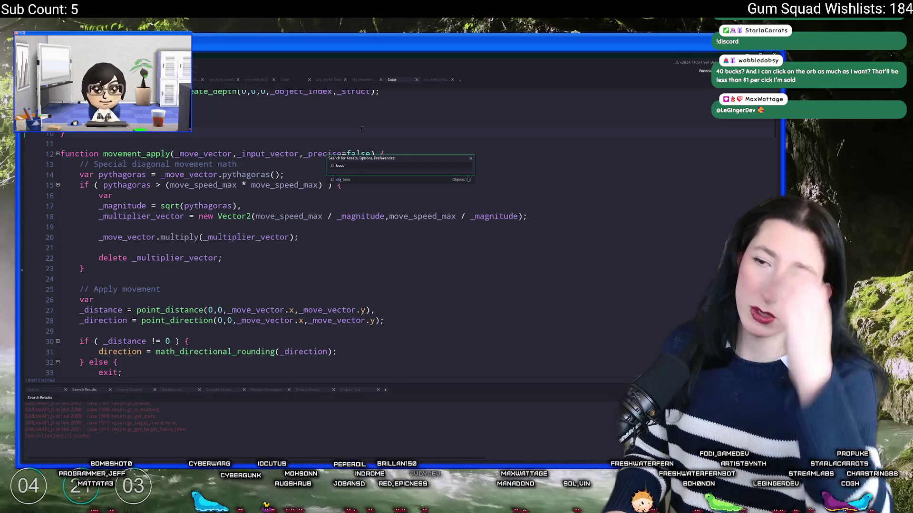
key("Return")
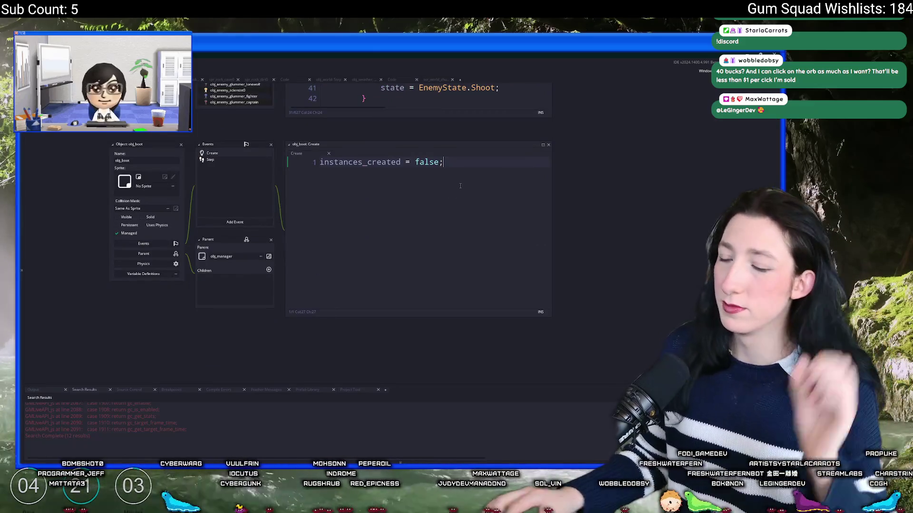
key("Return")
key("Return")
type("gc_")
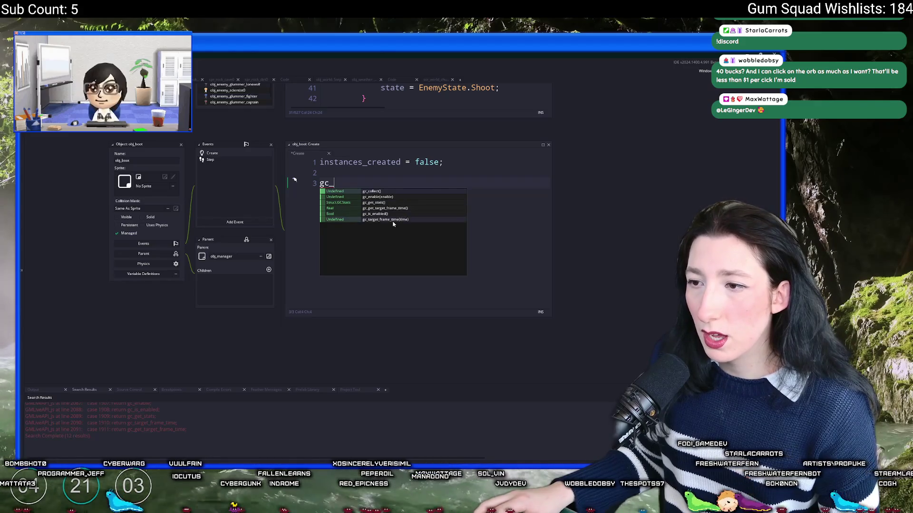
left_click(393, 221)
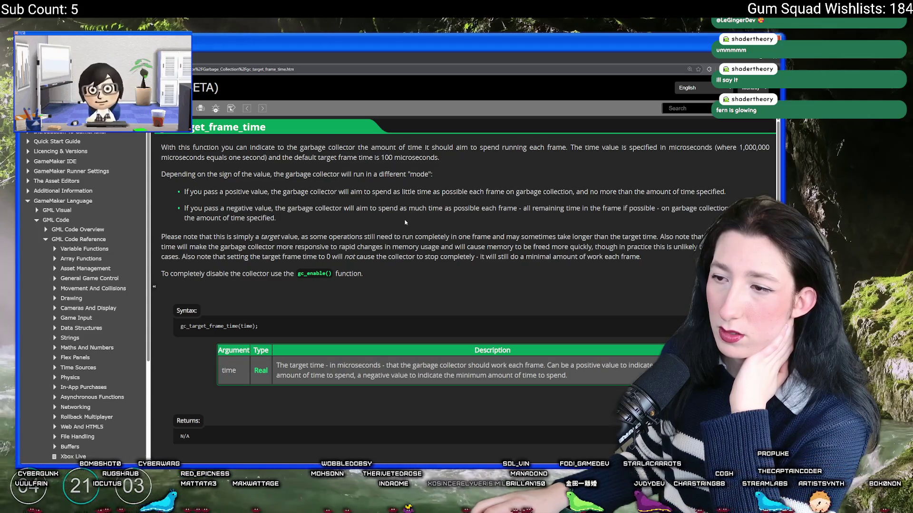
Step: Read through the gc_target_frame_time manual page, then return to the GameMaker code
scroll(451, 192, "down", 3)
scroll(457, 194, "down", 2)
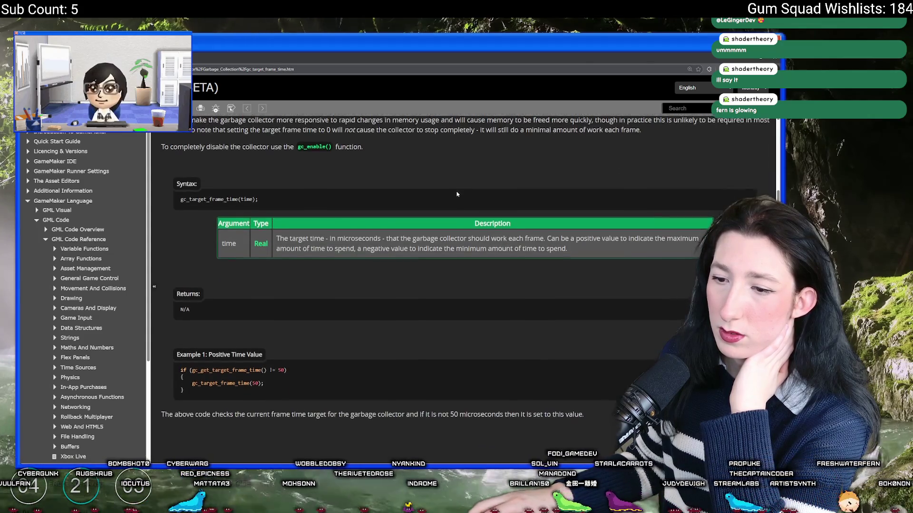
scroll(457, 194, "down", 2)
scroll(375, 159, "up", 7)
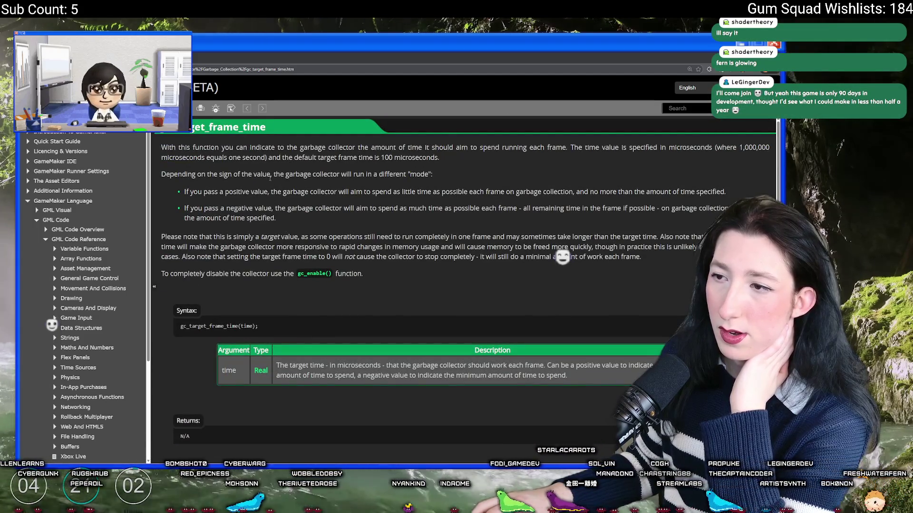
scroll(285, 279, "down", 5)
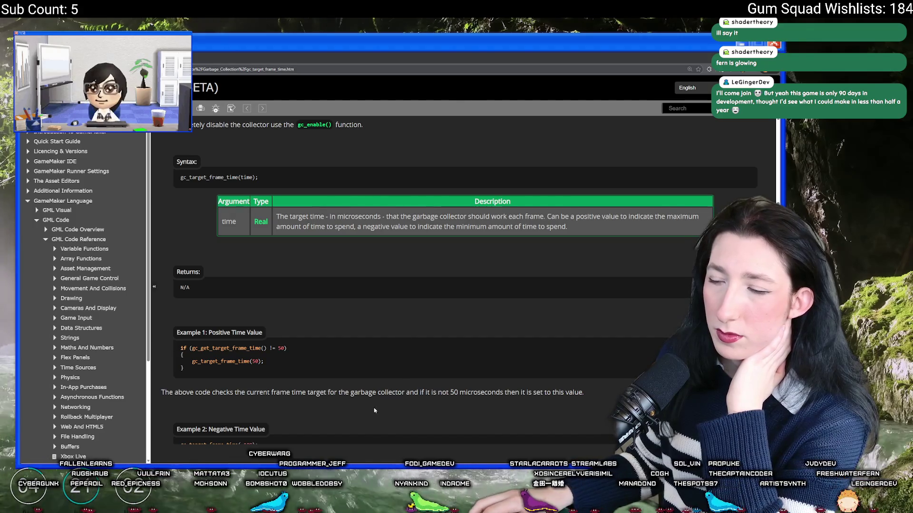
scroll(321, 368, "up", 3)
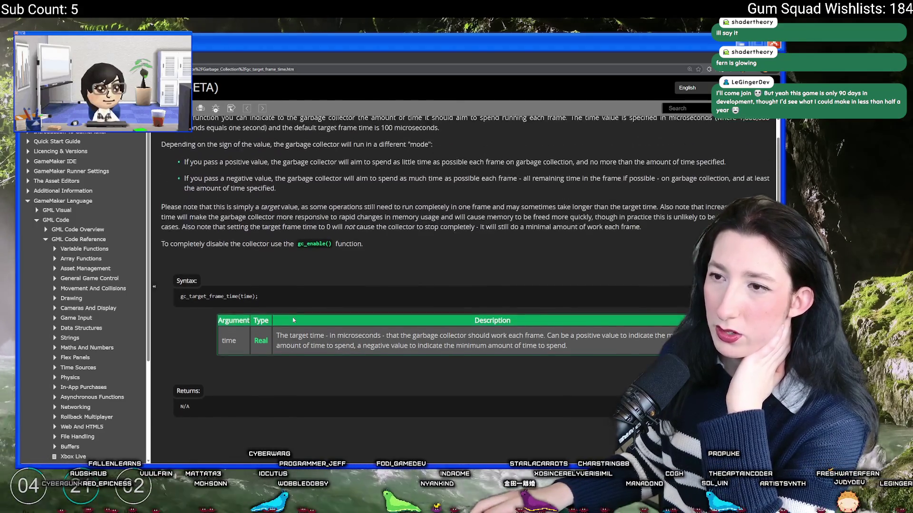
key("alt+Tab")
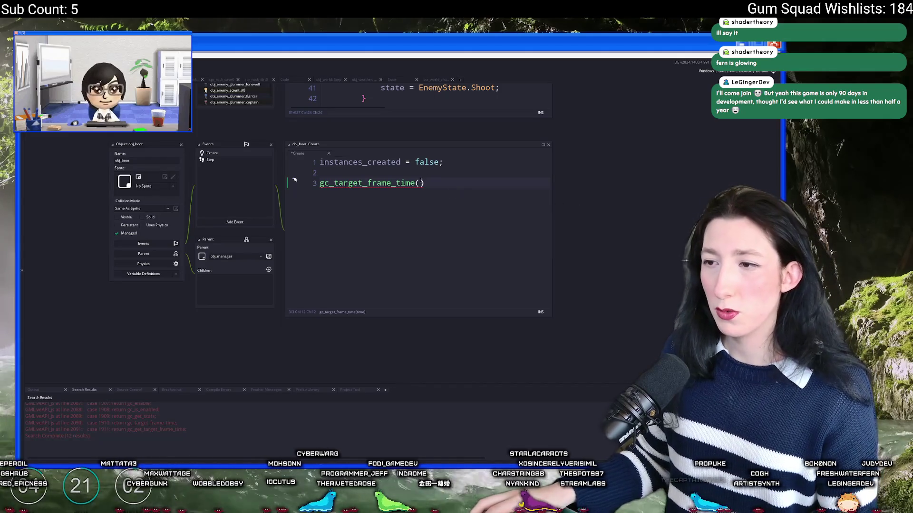
Step: Put the caret inside gc_target_frame_time()'s parentheses and launch Calculator
left_click(420, 182)
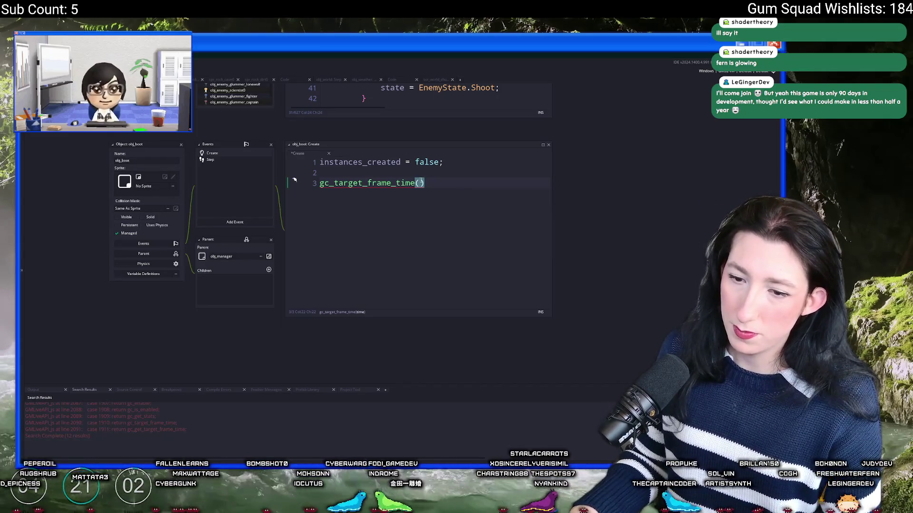
key("ctrl+space")
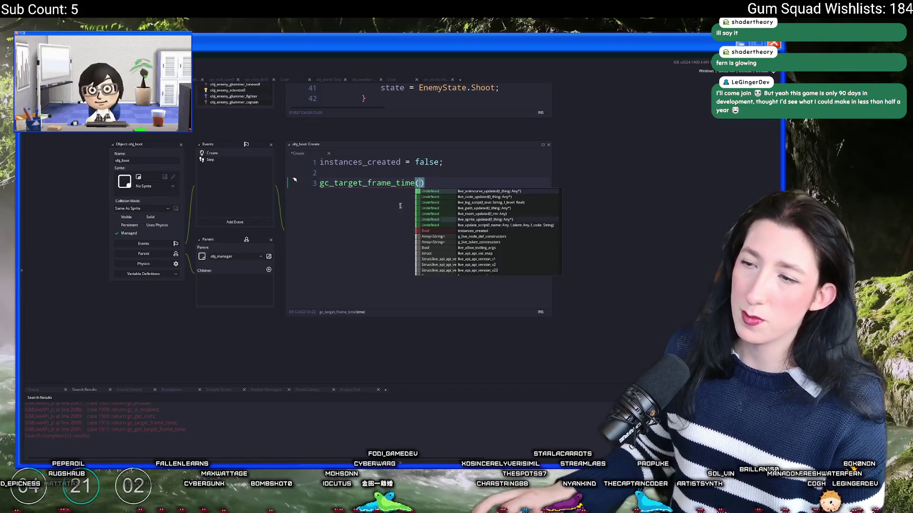
key("super")
left_click(426, 326)
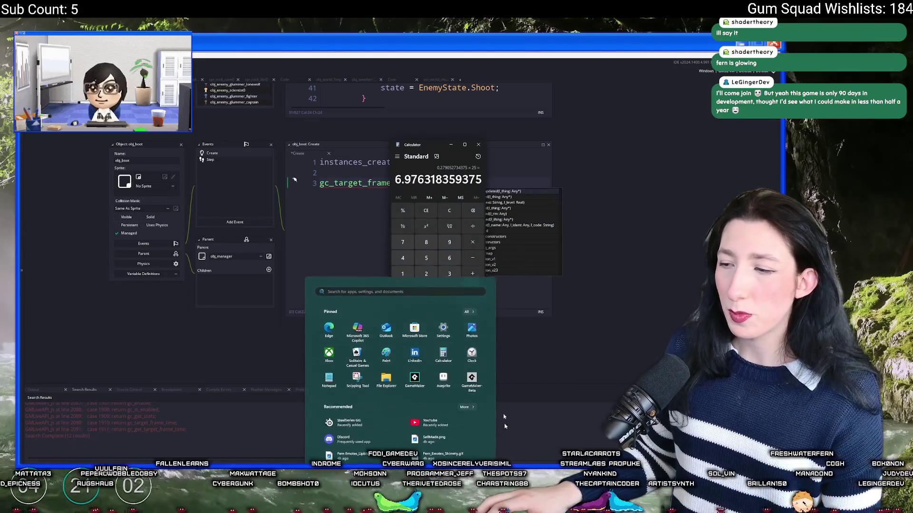
Step: Compute 16.67 × 100 = 1,667 in Calculator, then bring up a new browser window
left_click(450, 210)
type("16.67")
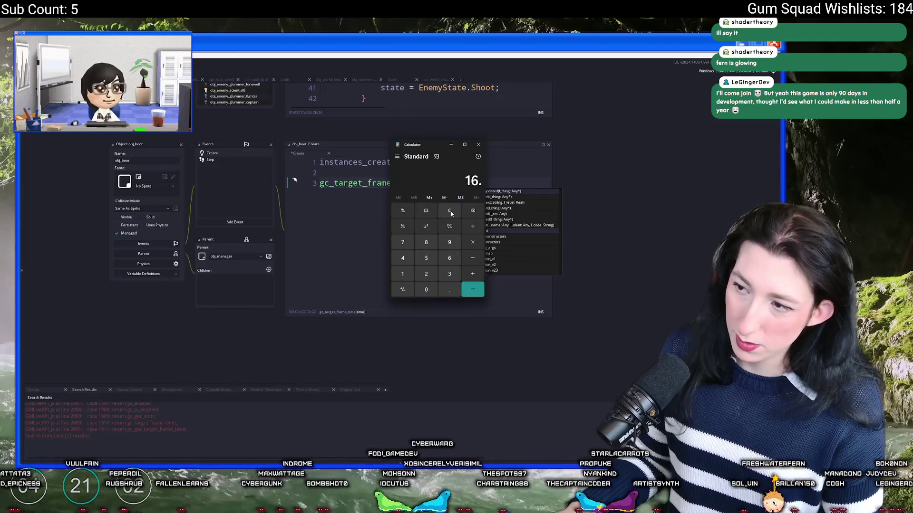
type("8")
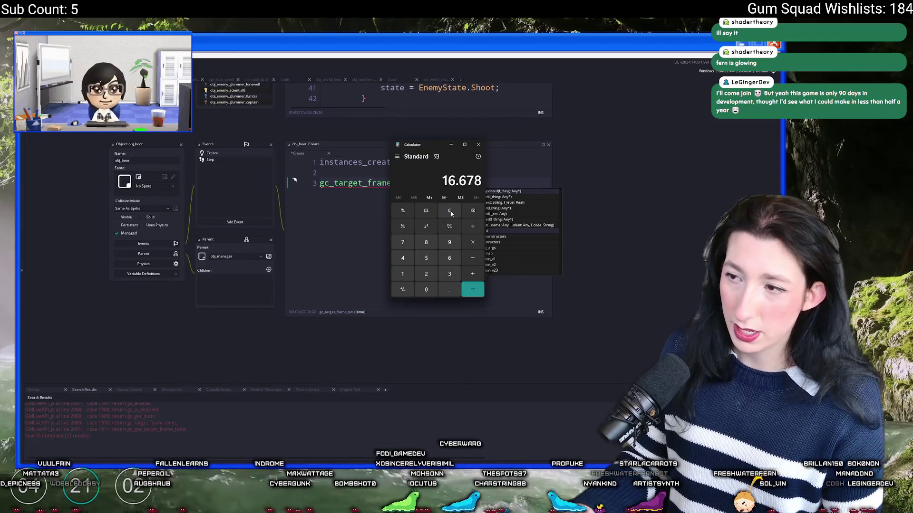
key("BackSpace")
key("asterisk")
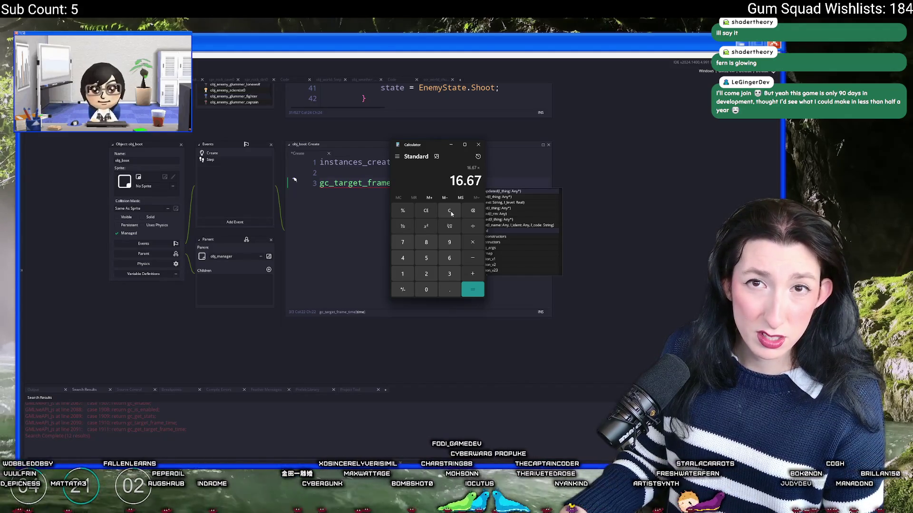
type("100")
key("Return")
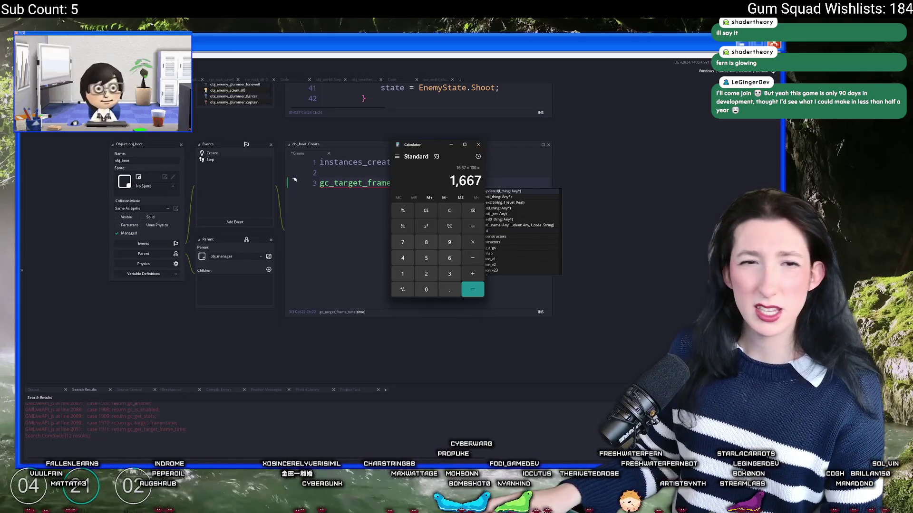
left_click(294, 180)
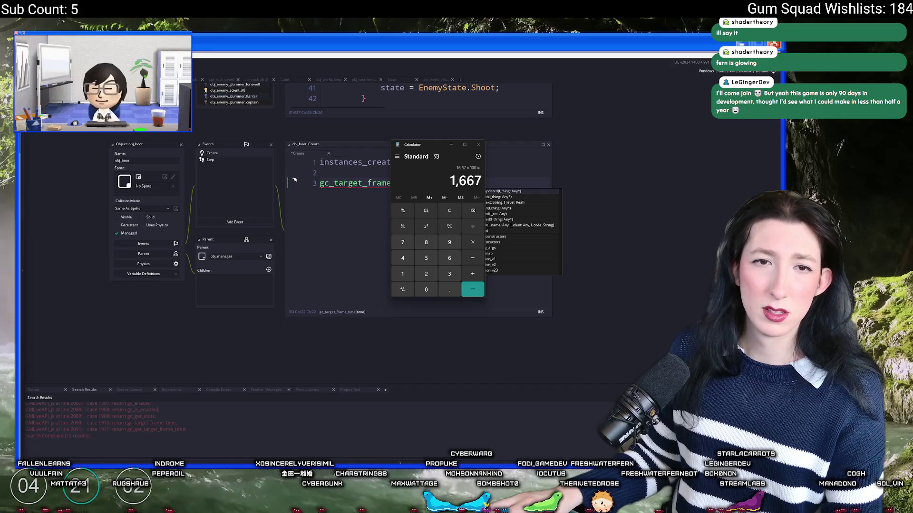
key("alt+Tab")
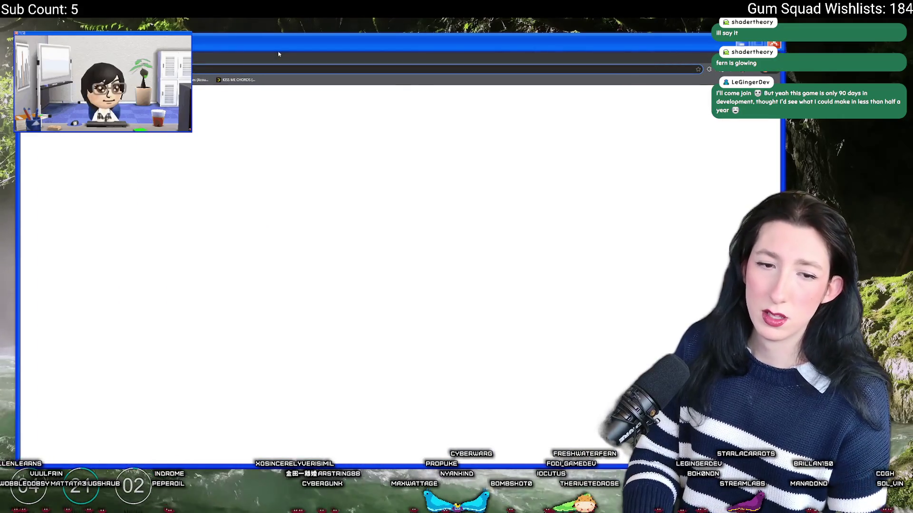
Step: Search Google for '100 microseconds to milliseconds' to get its unit converter
type("100 mil")
type("croseconds+")
type(" to milliseconds")
key("Return")
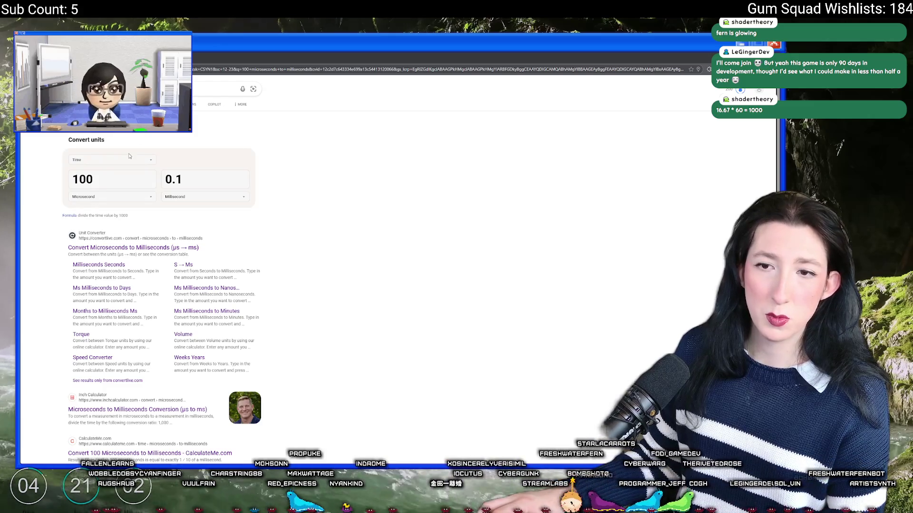
double_click(85, 179)
left_click(184, 180)
Step: Enter 16.67 milliseconds to see 16670 microseconds, then switch back to GameMaker
double_click(184, 180)
type("16.67")
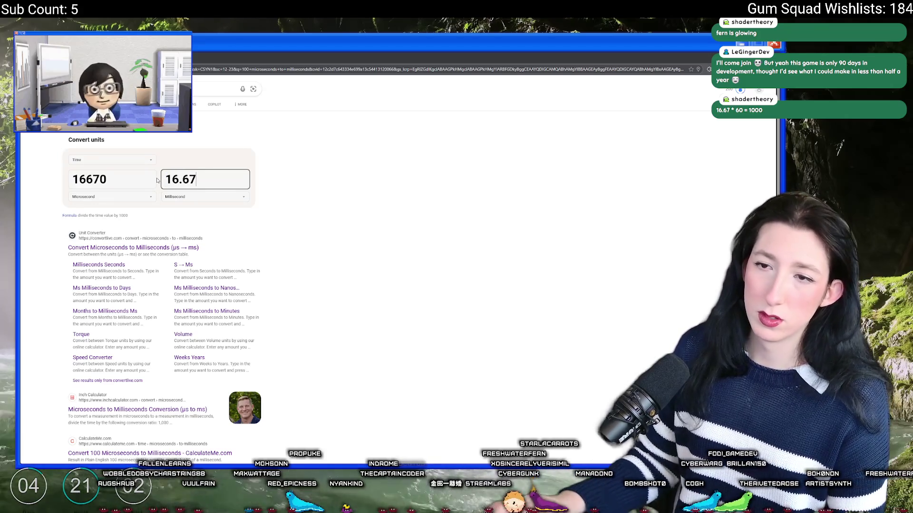
left_click(92, 180)
left_click(93, 181)
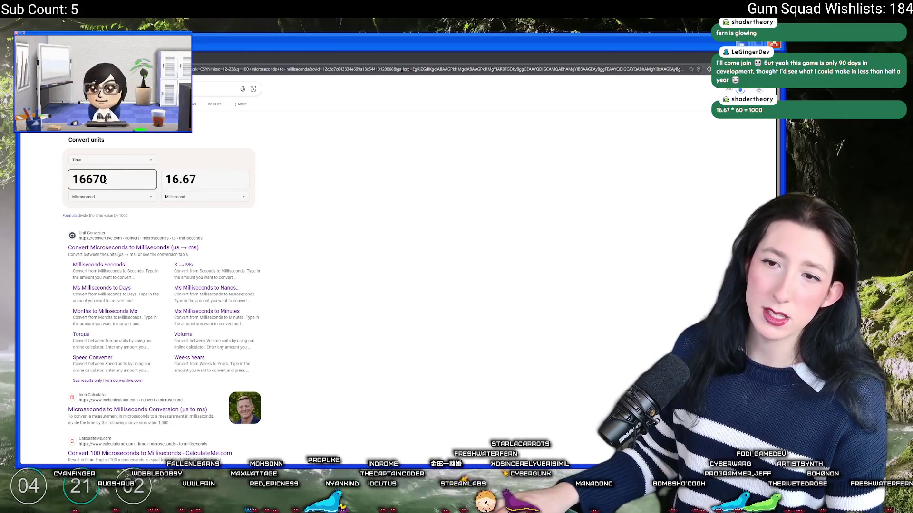
left_click_drag(105, 179, 79, 180)
key("alt+Tab")
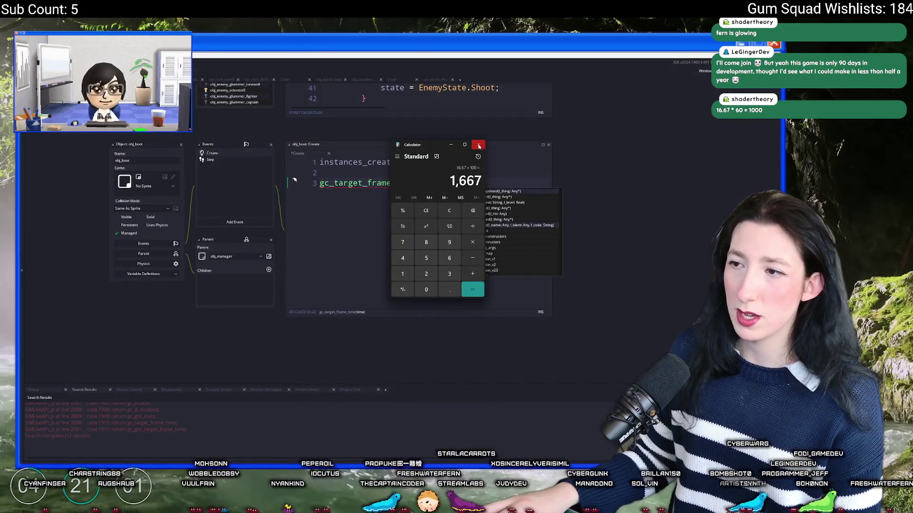
Step: Close Calculator, complete the call as gc_target_frame_time(300); and run the game with F5
left_click(478, 144)
type("300)")
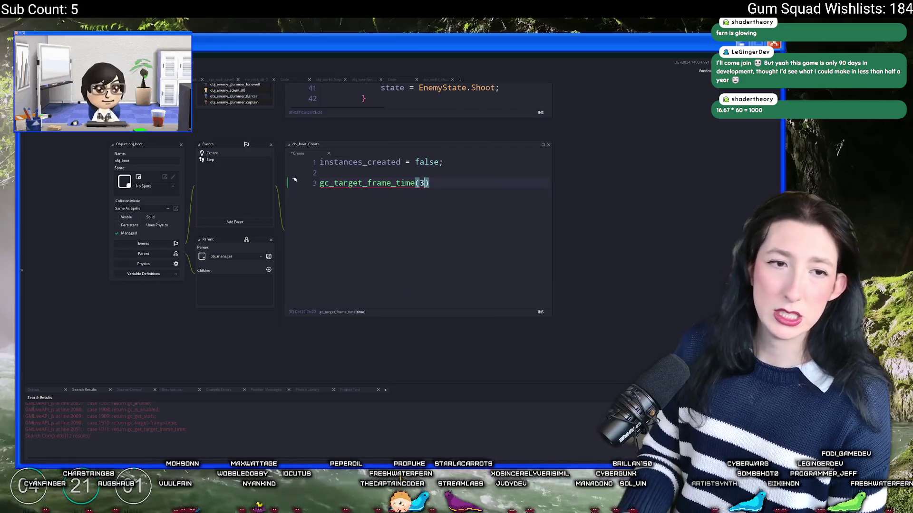
type(";")
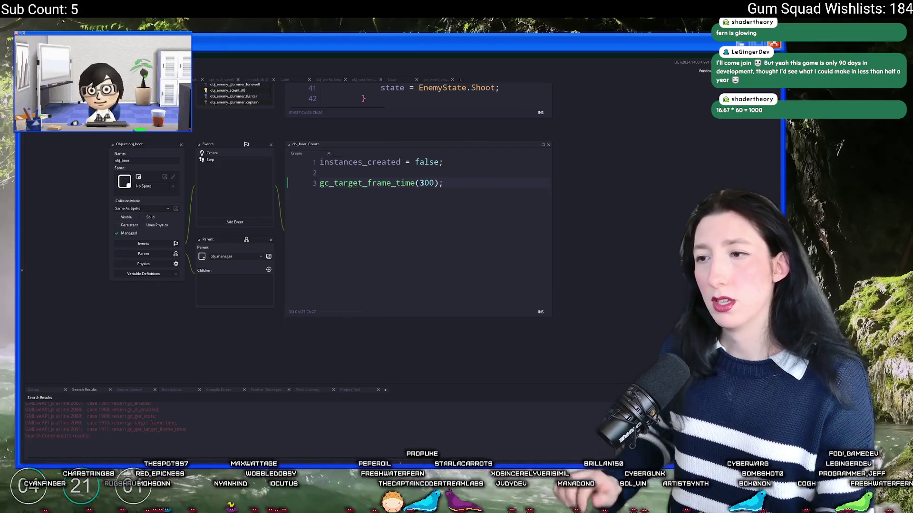
key("F5")
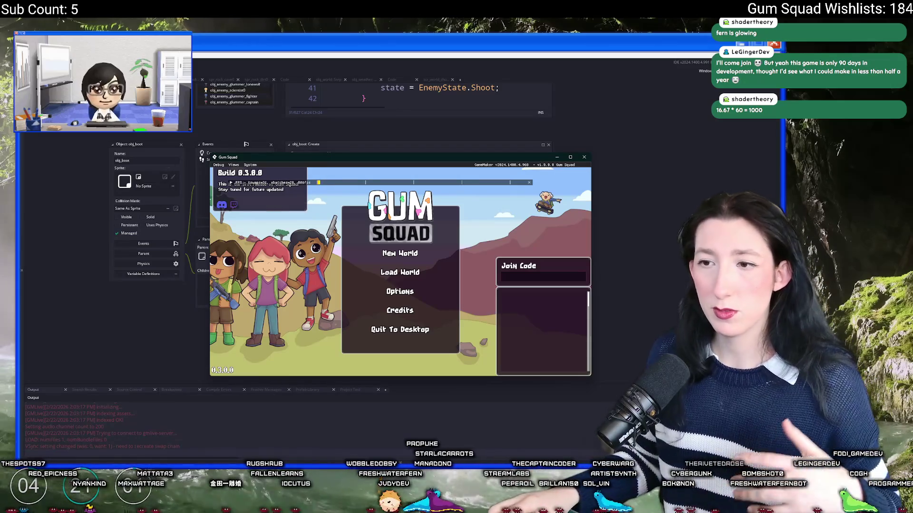
Step: Start a New World and create a Friends Only lobby to enter the field
left_click(402, 252)
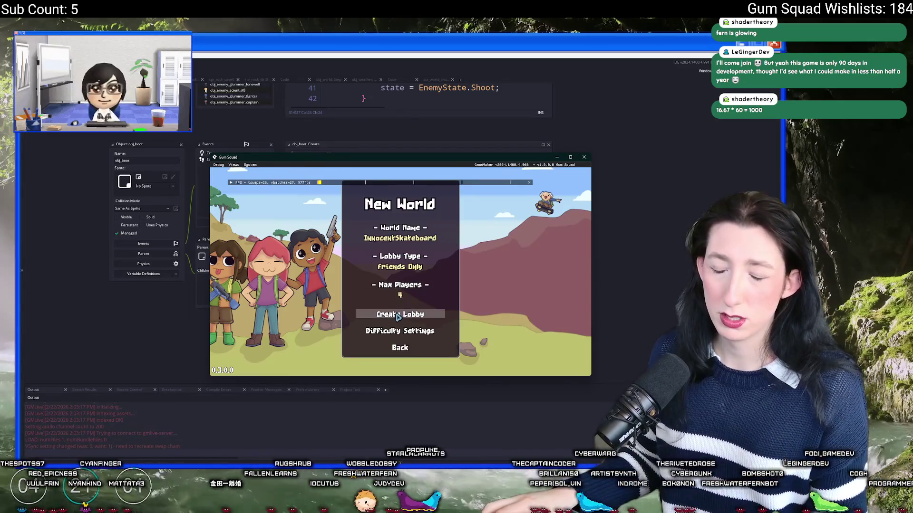
left_click(398, 314)
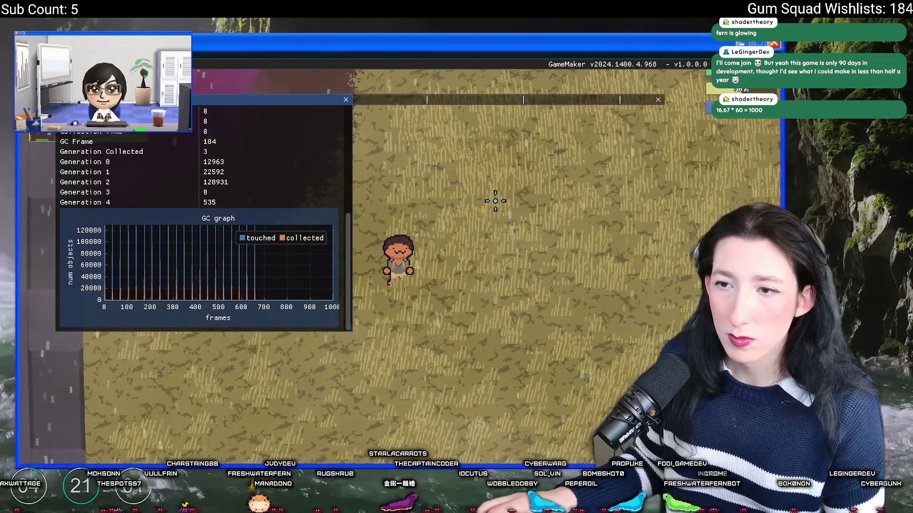
Step: Walk the character around the field with WASD after moving the memory debug window aside
key("d")
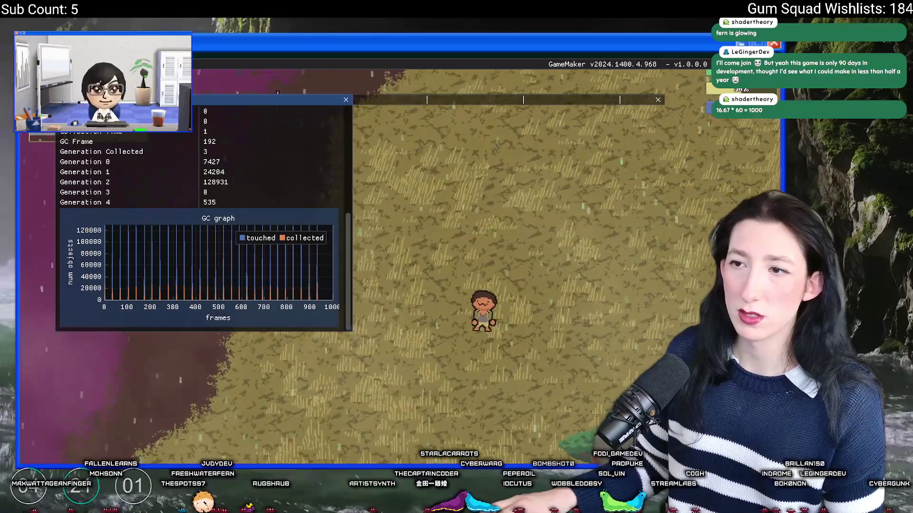
mouse_move(285, 100)
left_mouse_down()
mouse_move(216, 190)
mouse_move(336, 165)
left_mouse_up()
key("a")
key("s")
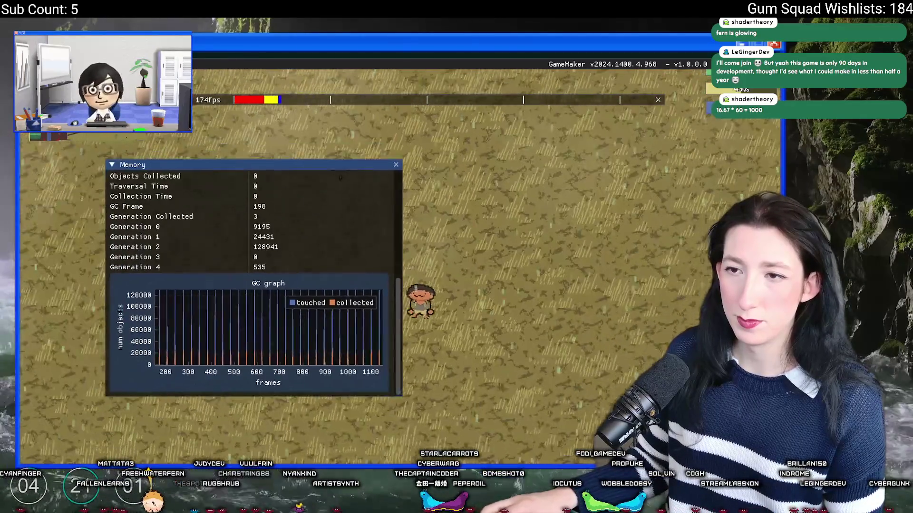
key("d")
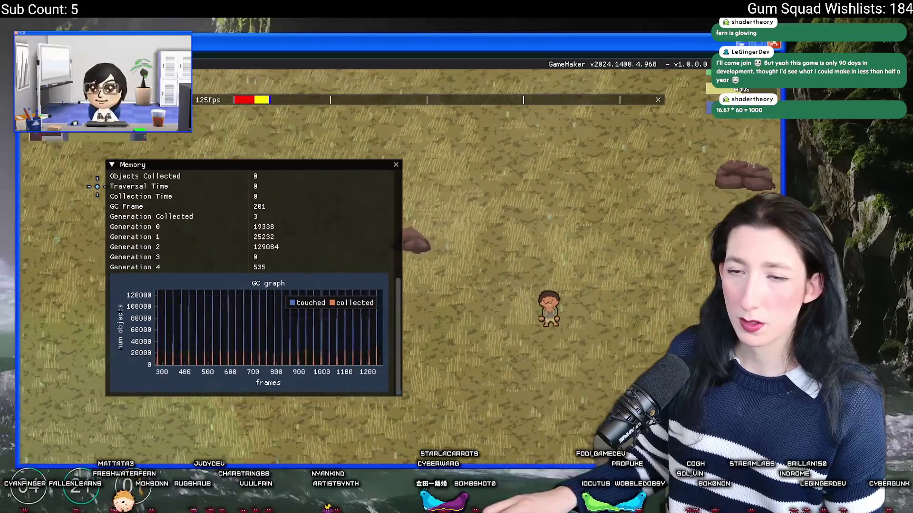
key("s")
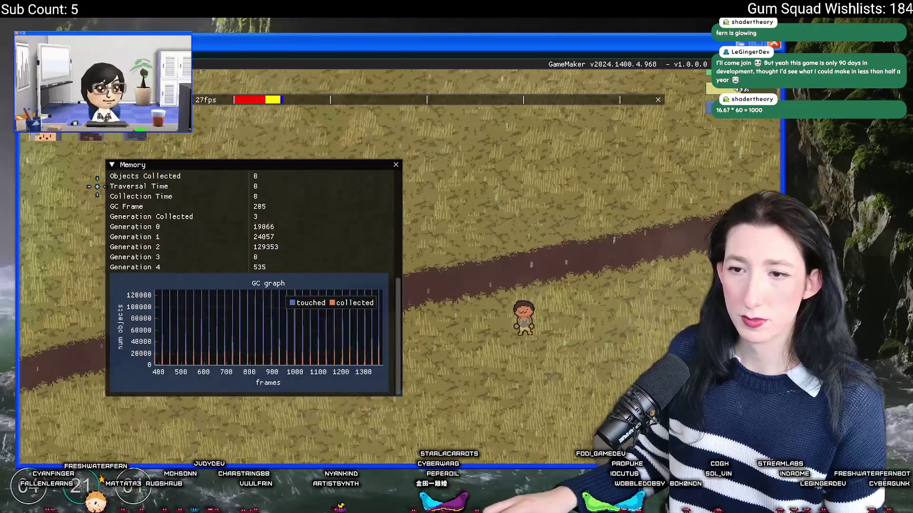
key("s")
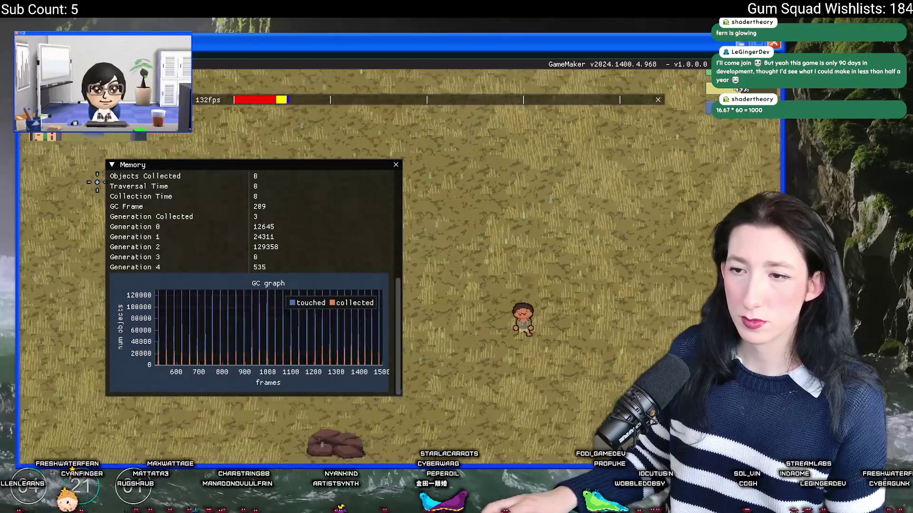
key("s")
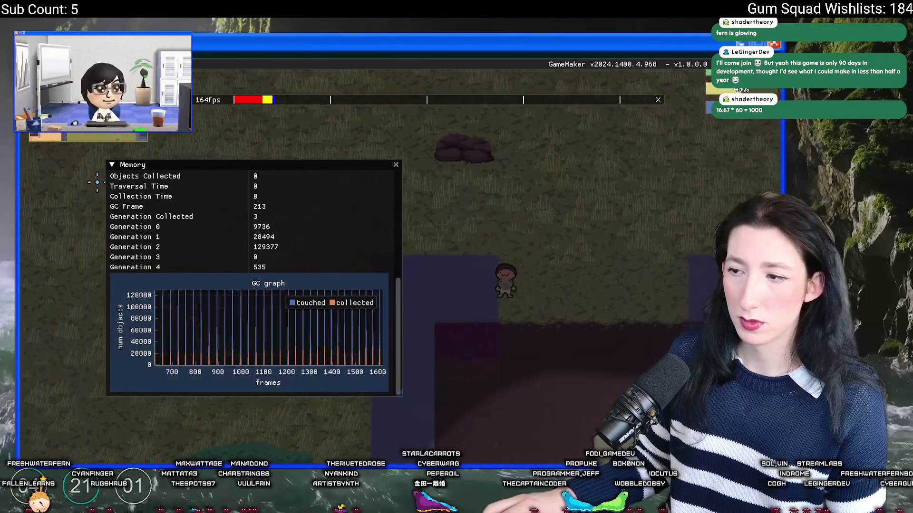
key("s")
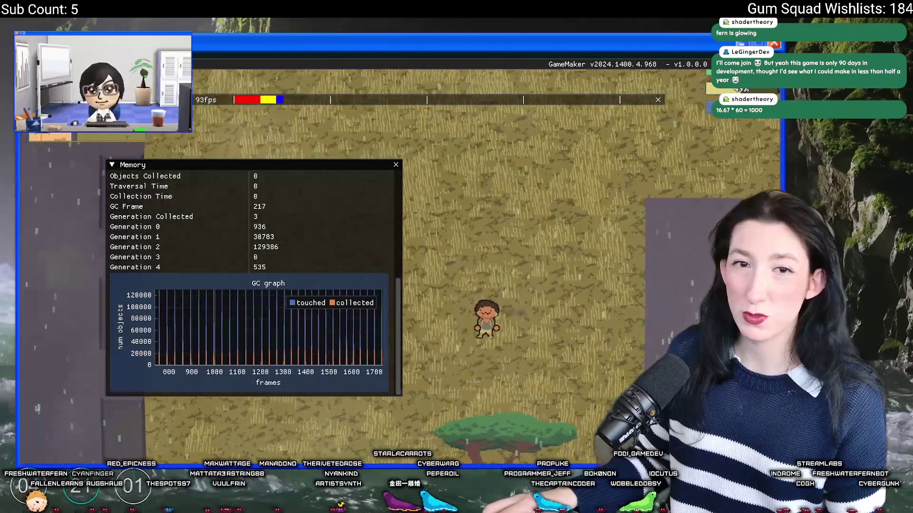
key("s")
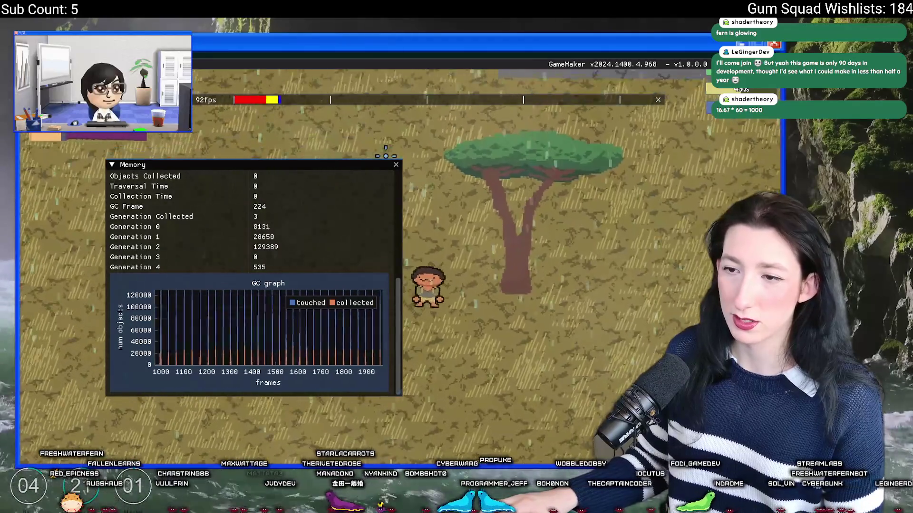
key("s")
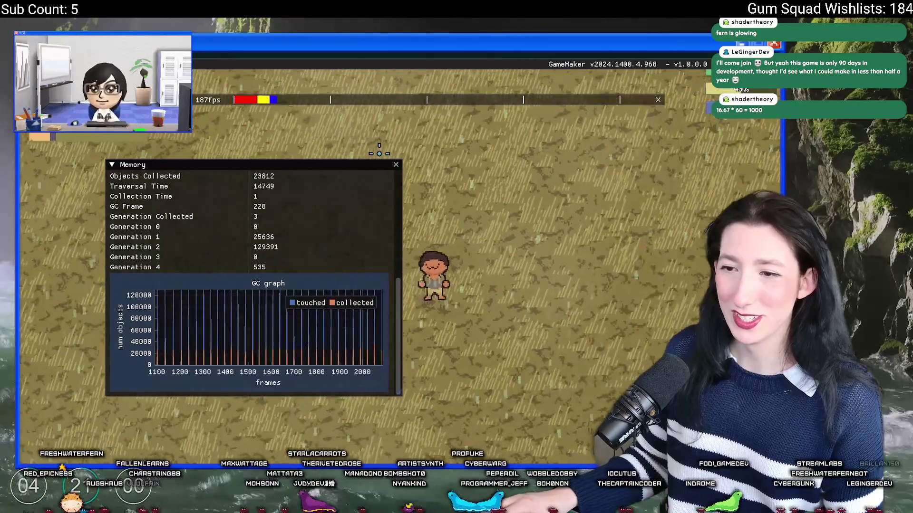
key("w")
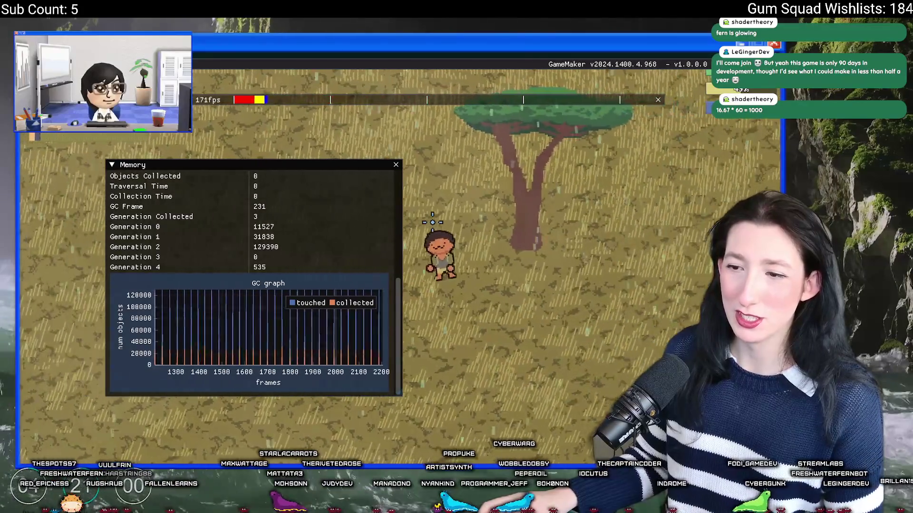
key("d")
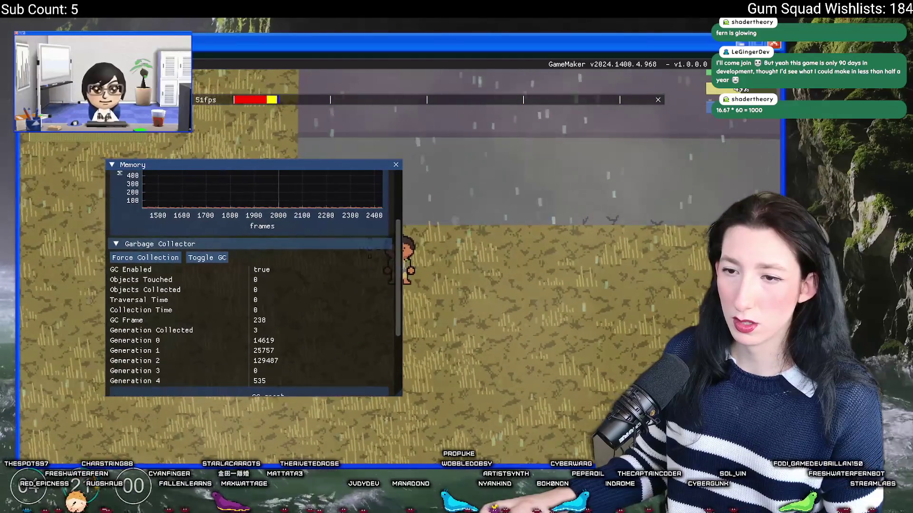
key("d")
key("s")
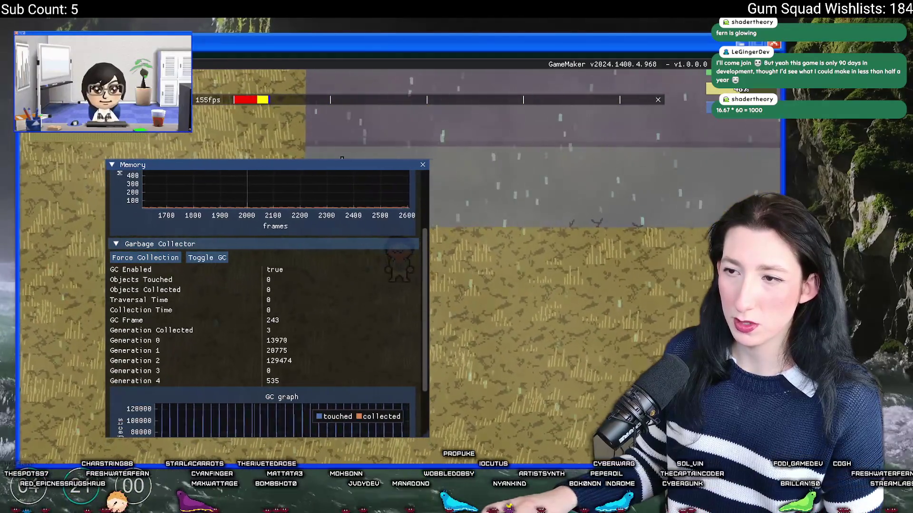
Step: Move the memory panel to the top right, keep walking the map, then close the game
left_click_drag(132, 164, 159, 16)
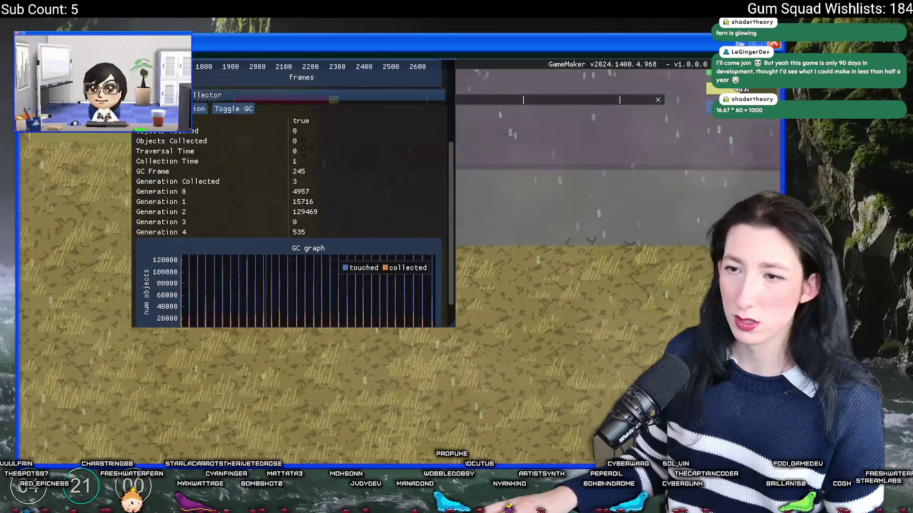
key("d")
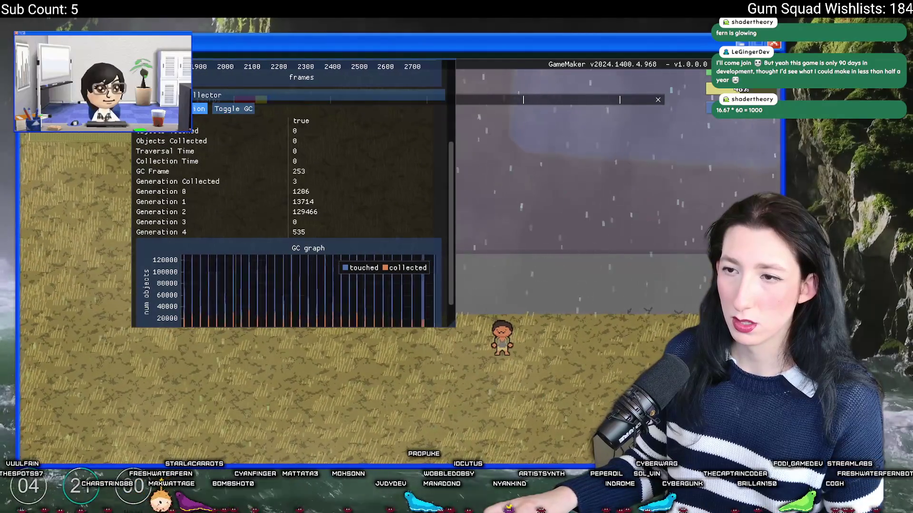
key("s")
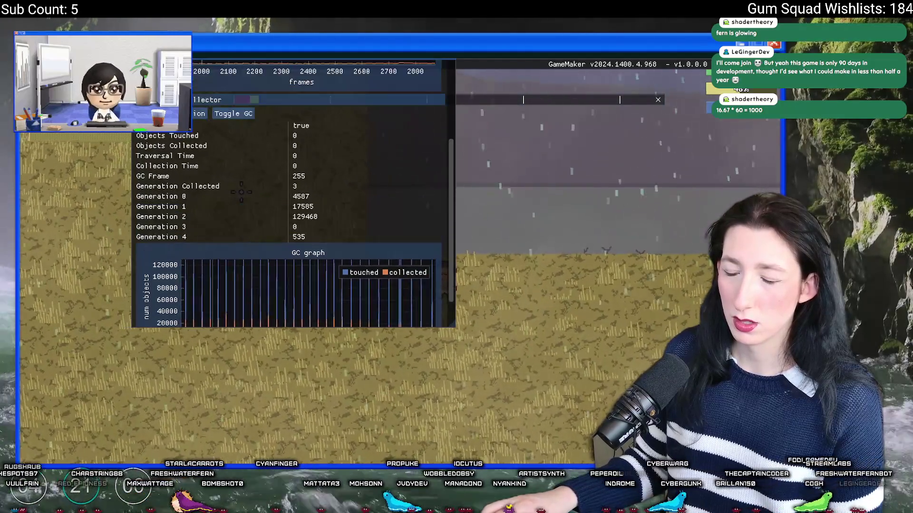
key("w")
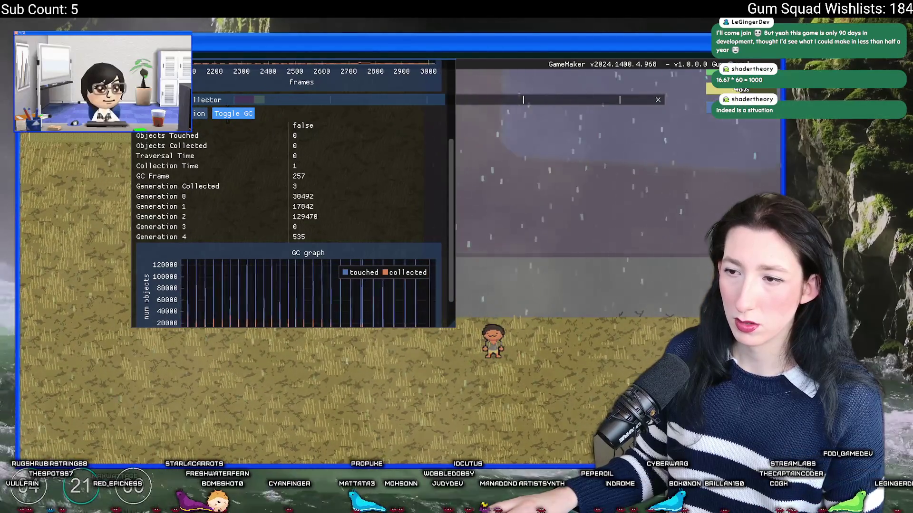
key("s")
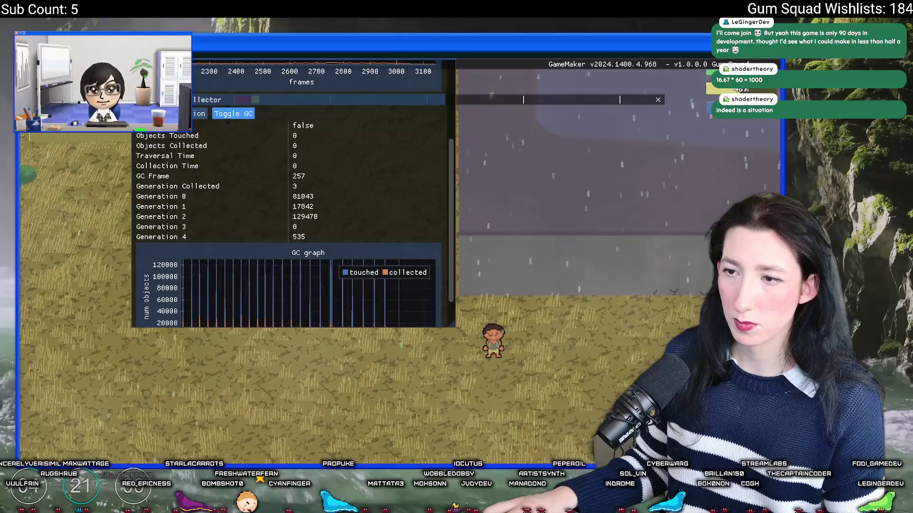
key("d")
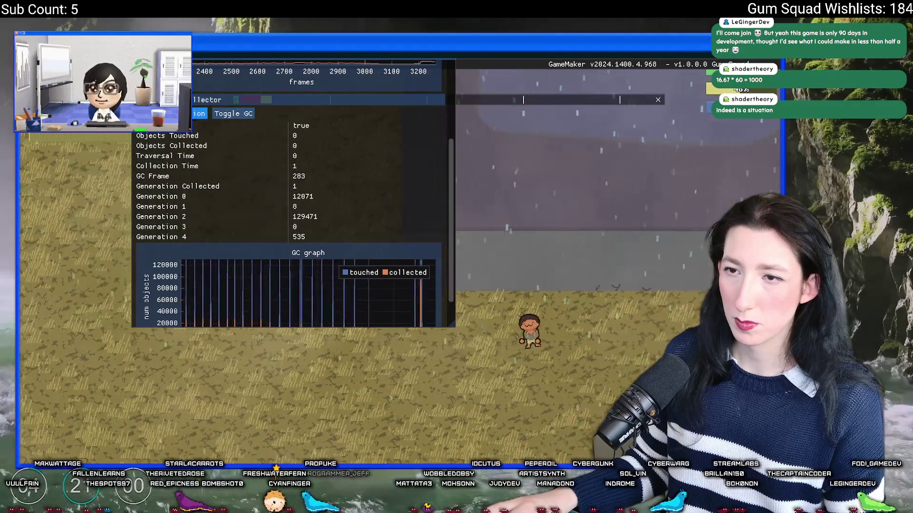
key("s")
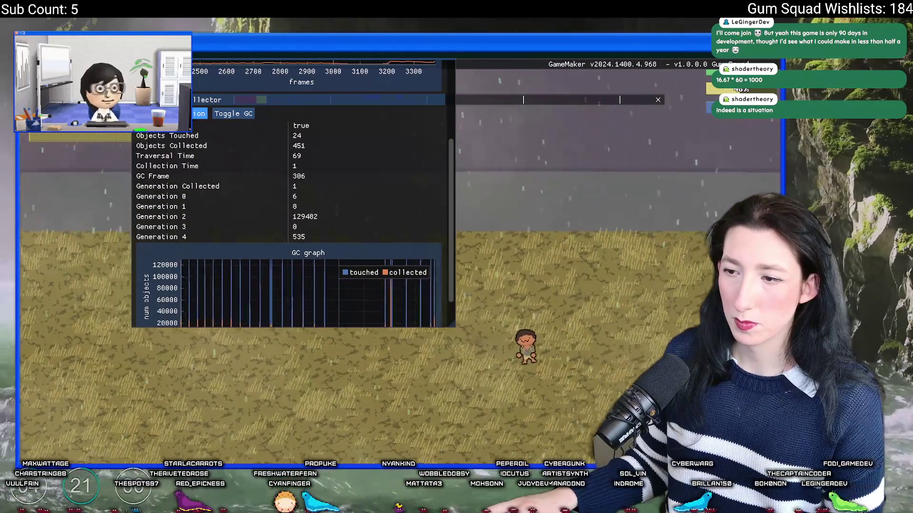
key("a")
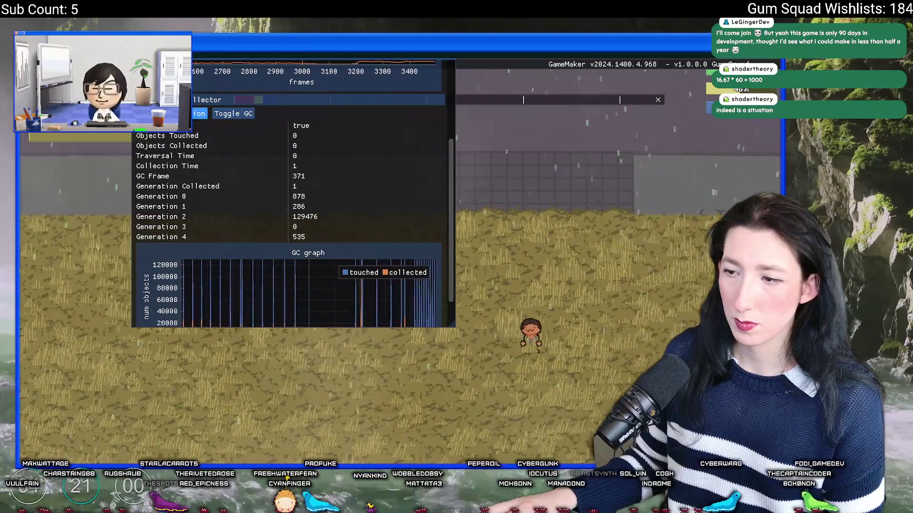
key("s")
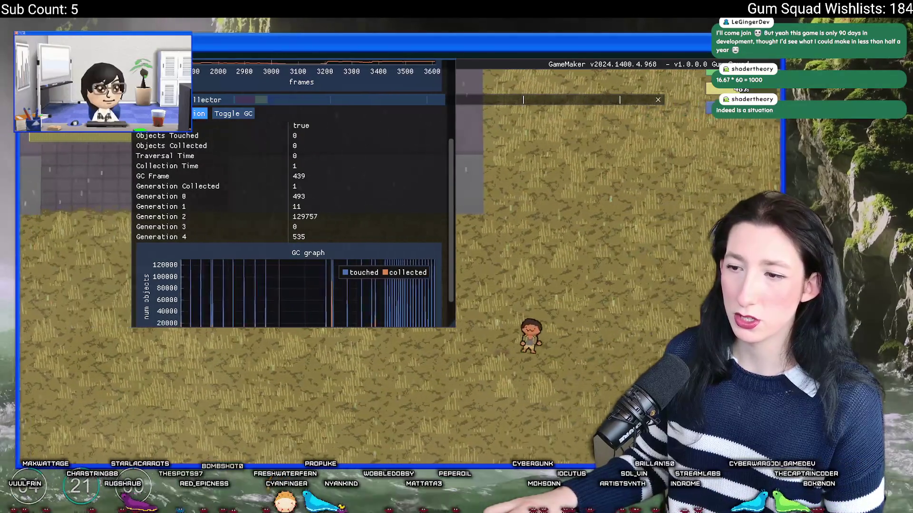
key("d")
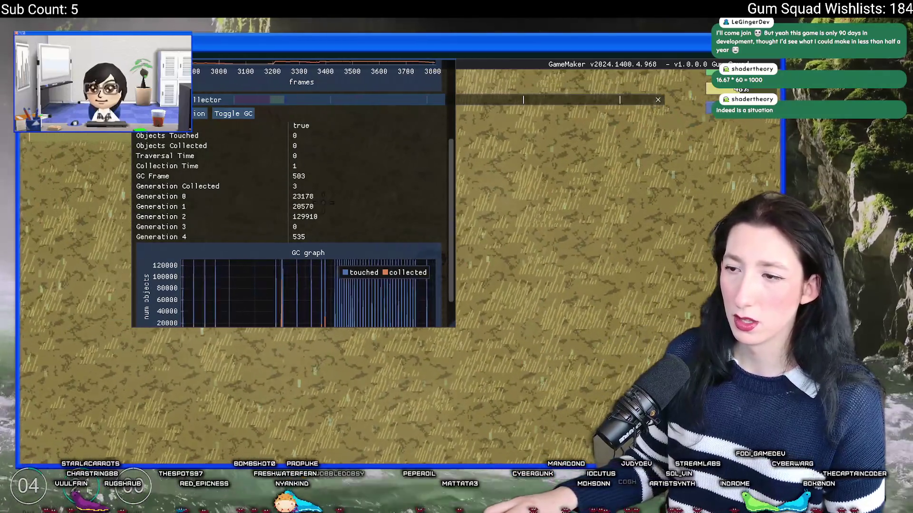
scroll(292, 190, "down", 2)
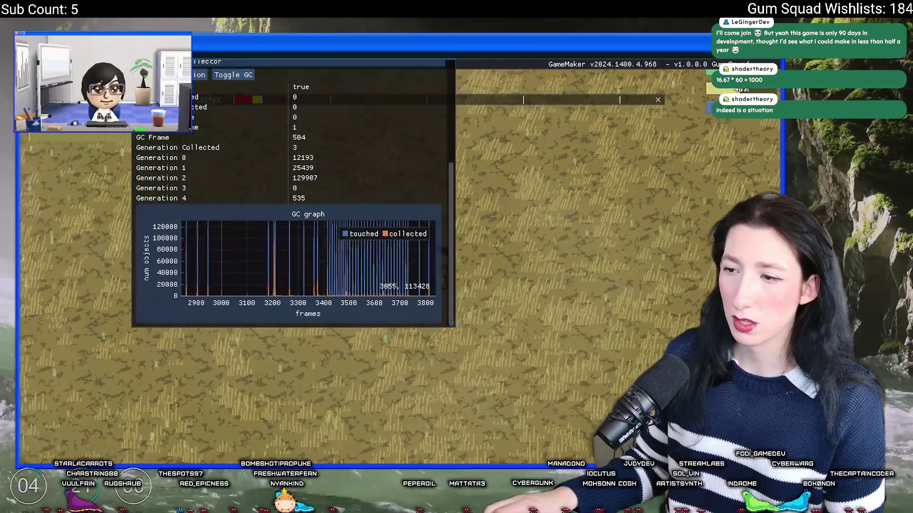
key("s")
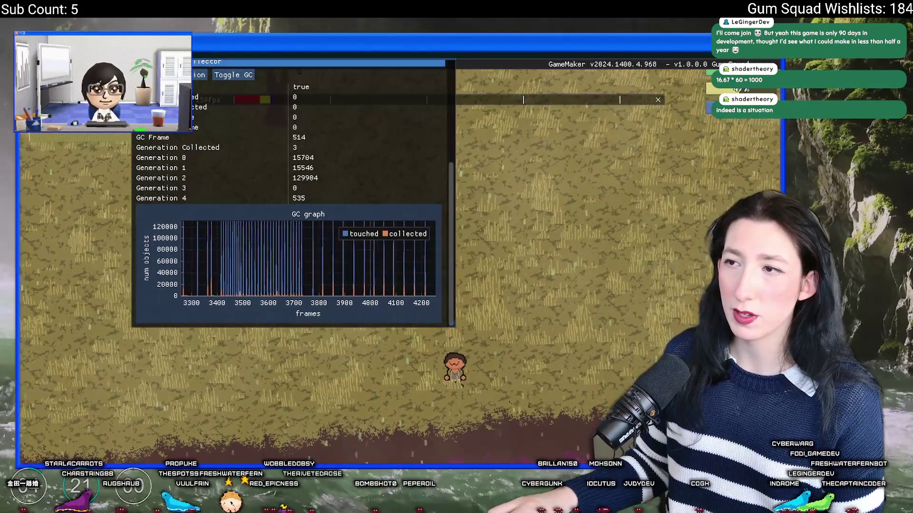
key("a")
key("alt+F4")
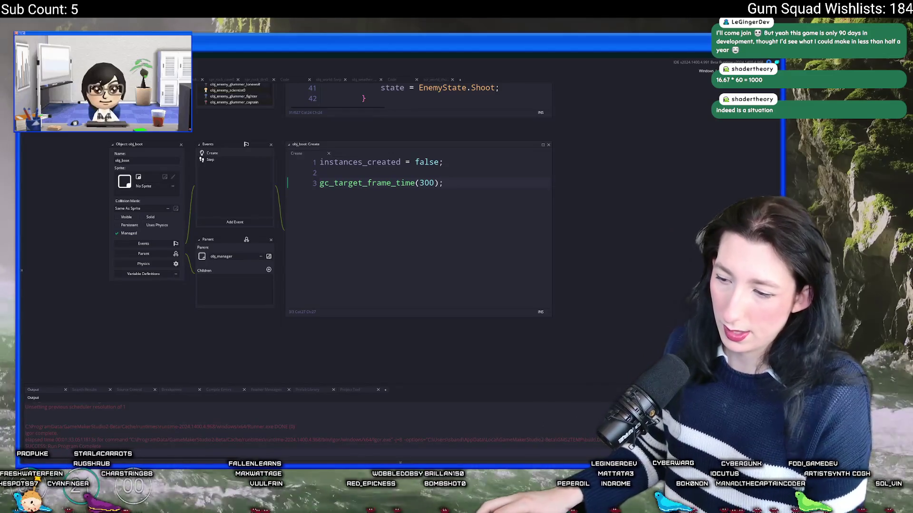
Step: Launch GitHub Desktop through the Start menu search
key("super")
type("github Desktop")
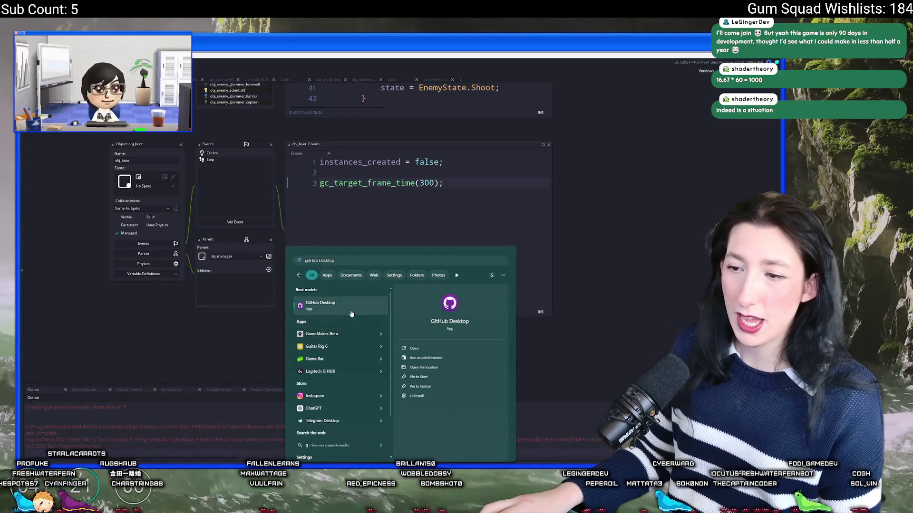
key("Return")
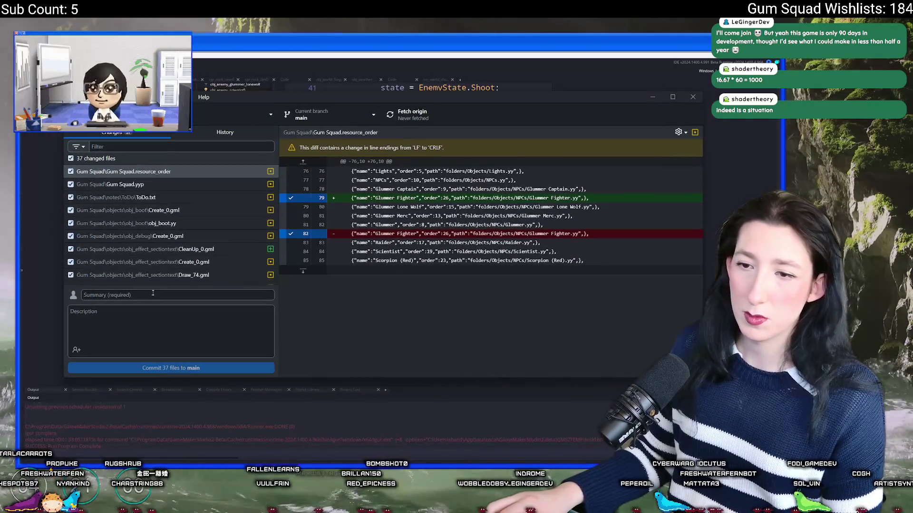
Step: Commit the 37 changed files to main as 'Lots of improvements', then return to GameMaker
type("Lots of improvements")
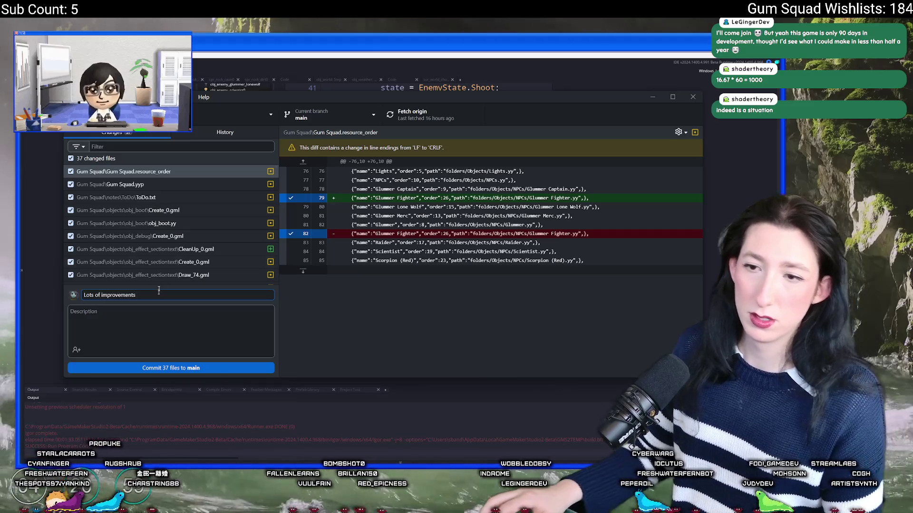
left_click(143, 236)
scroll(157, 214, "down", 3)
left_click(174, 368)
key("alt+Tab")
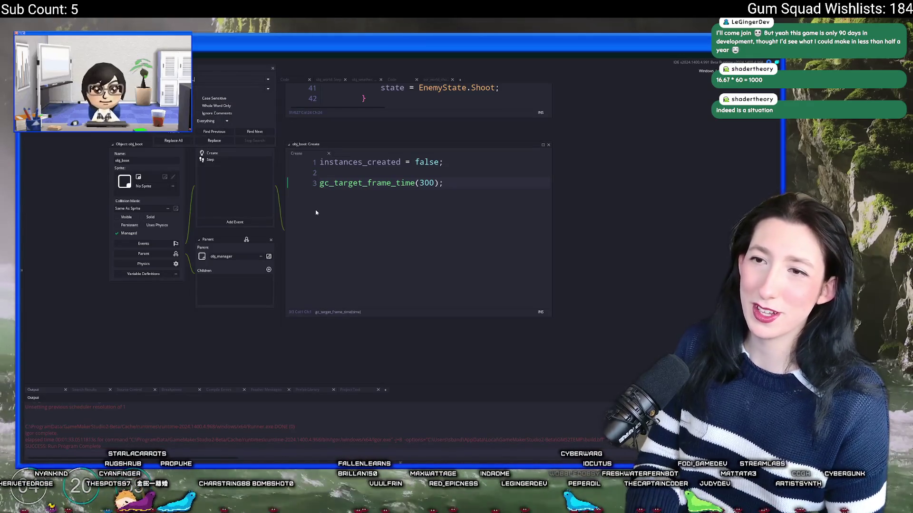
Step: Open obj_debug's Create code from a show_debug_overlay search, leaving show_debug_overlay(true) unchanged
key("Return")
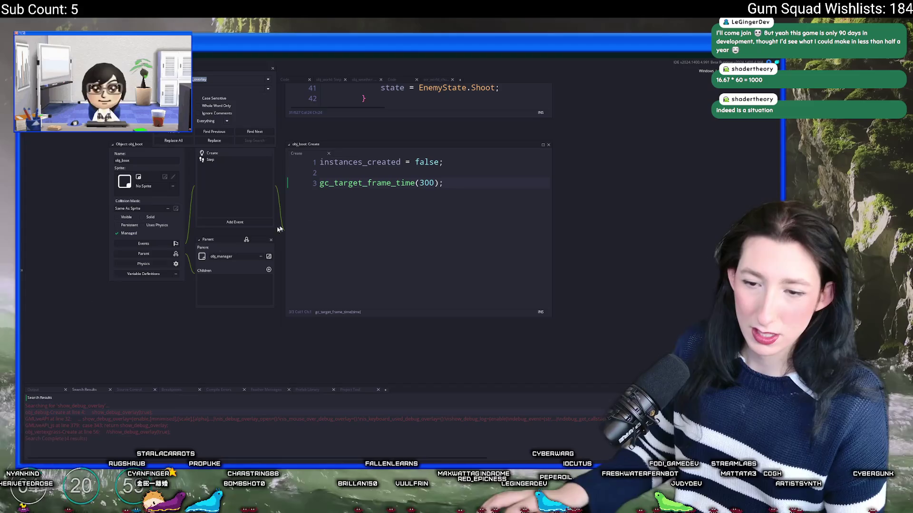
double_click(73, 415)
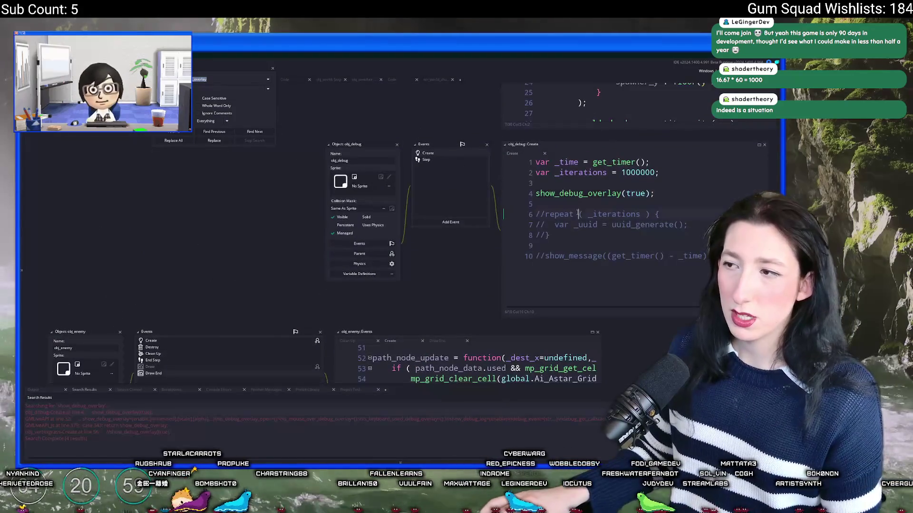
left_click(645, 193)
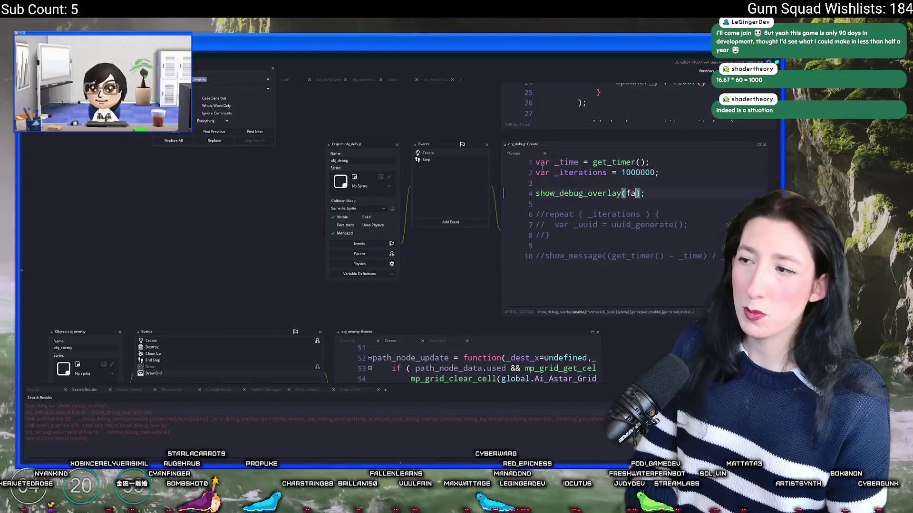
key("ctrl+z")
left_click_drag(543, 367, 437, 386)
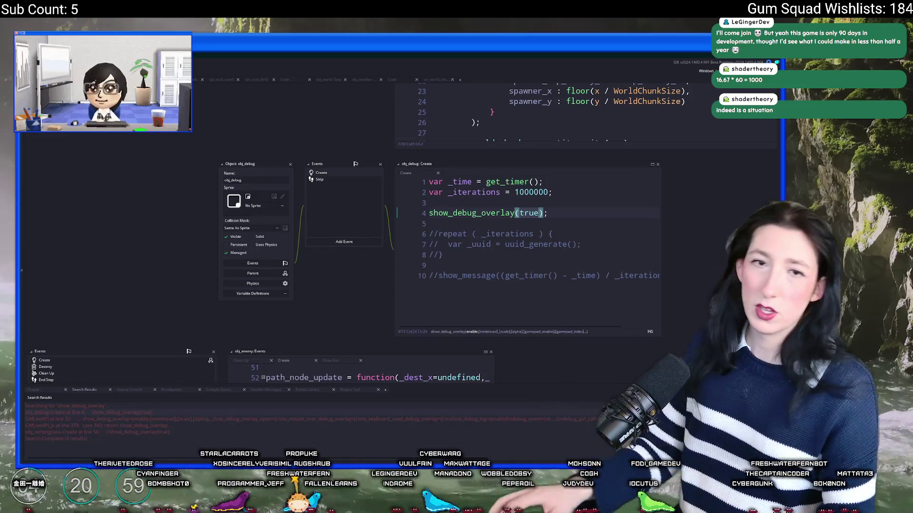
Step: Open the scr_networking script through the asset search
key("ctrl+t")
type("sc")
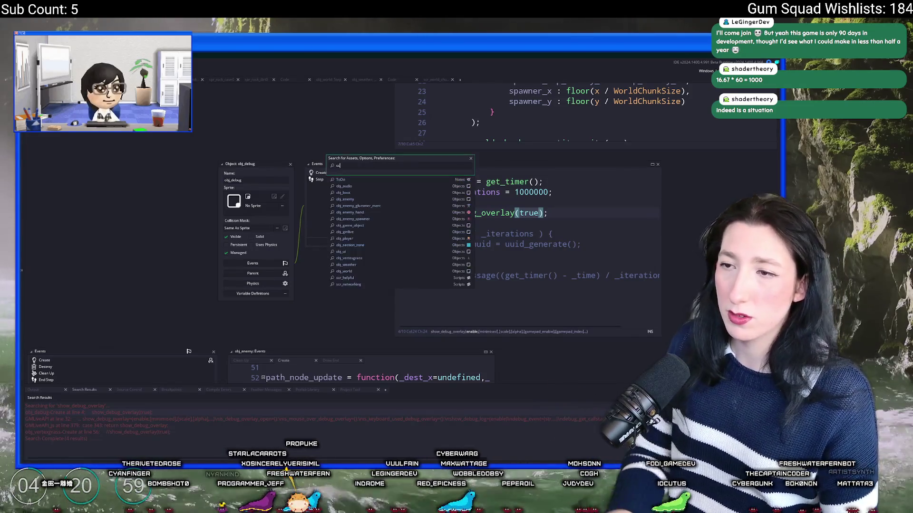
type("u_n")
key("Return")
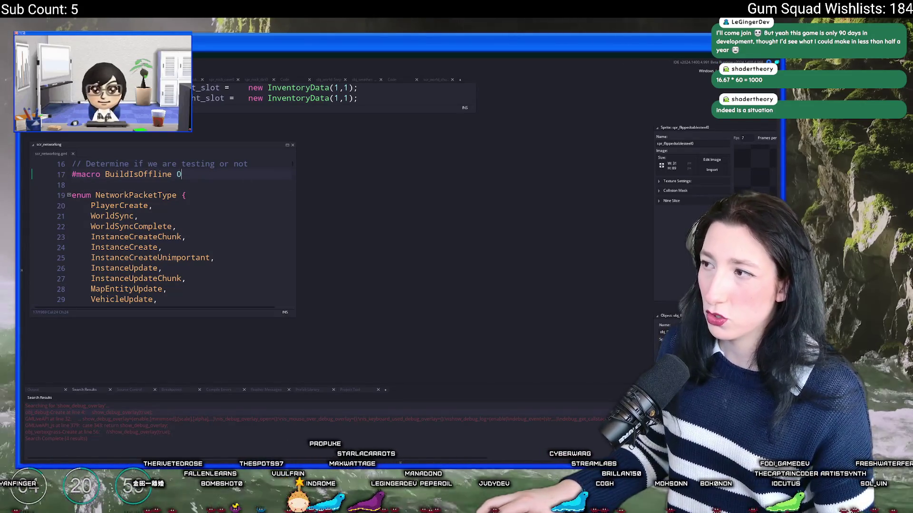
Step: Tick Windows under Copies To for the Steamworks extension and clean the build cache
key("ctrl+alt+a")
scroll(669, 191, "up", 3)
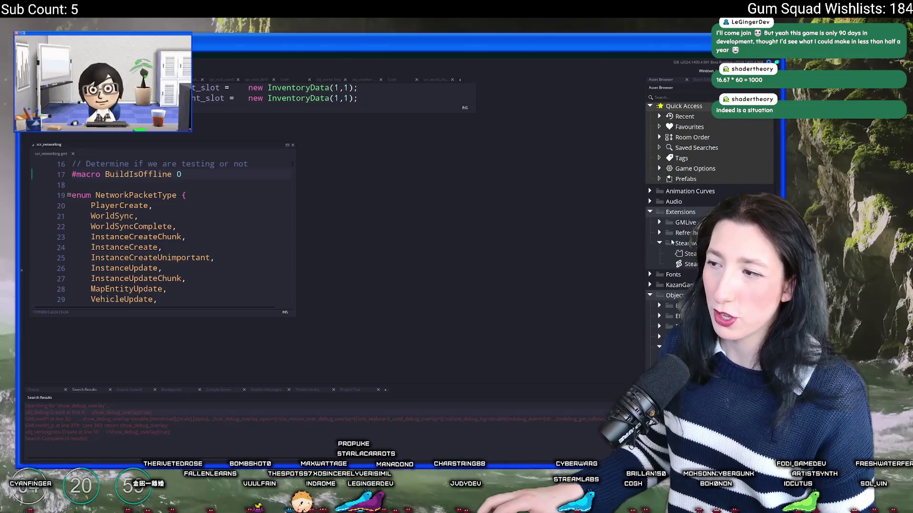
double_click(681, 256)
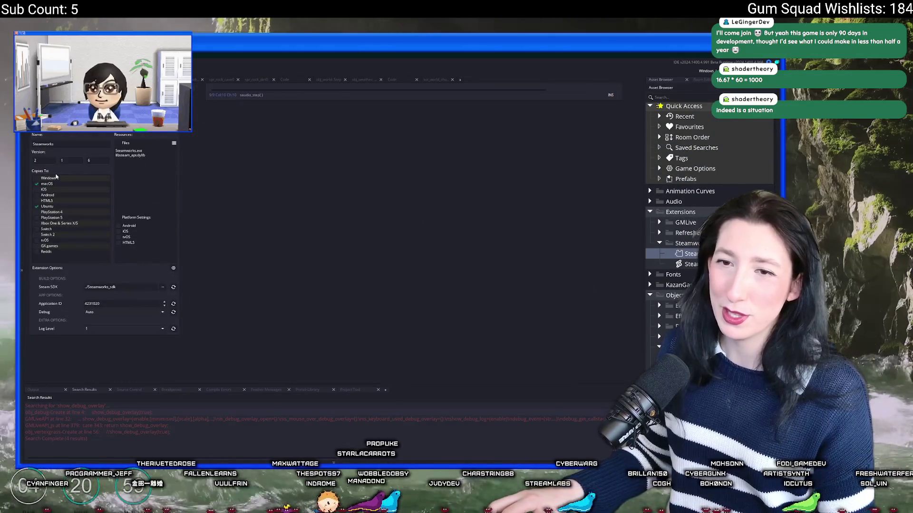
left_click(53, 178)
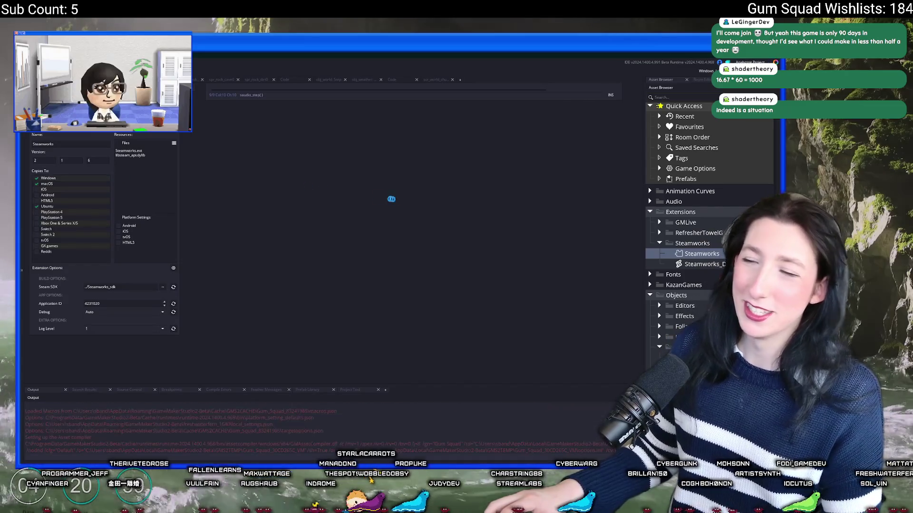
key("ctrl+F7")
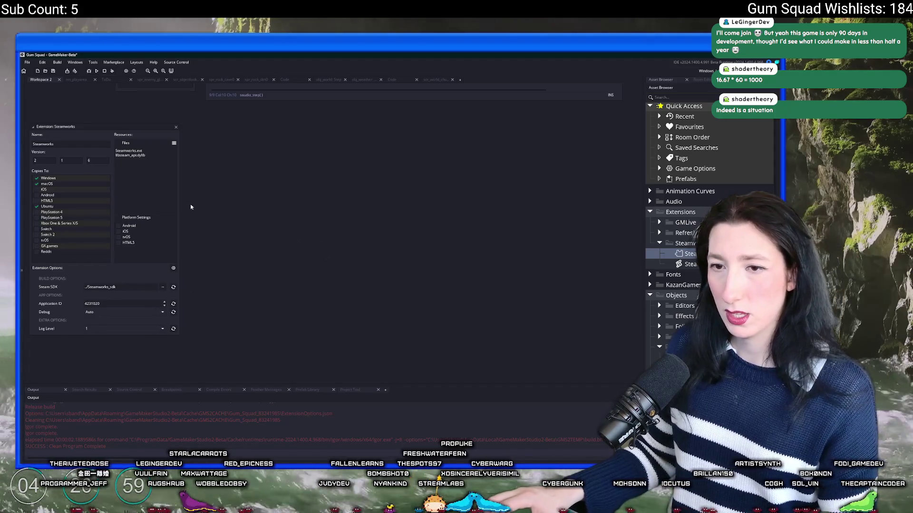
key("alt+Tab")
Step: Commit the two changed files with summary 'TEST' and push them to origin
type("TEST")
left_click(174, 348)
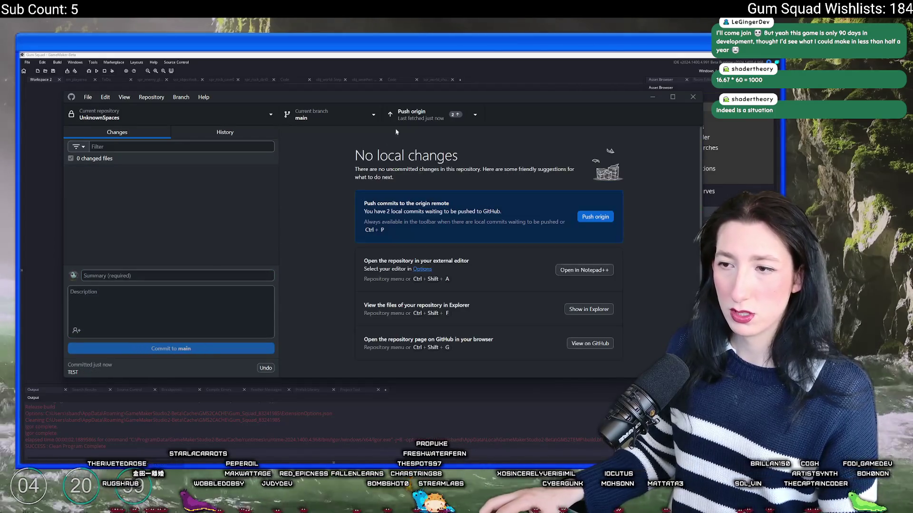
left_click(407, 119)
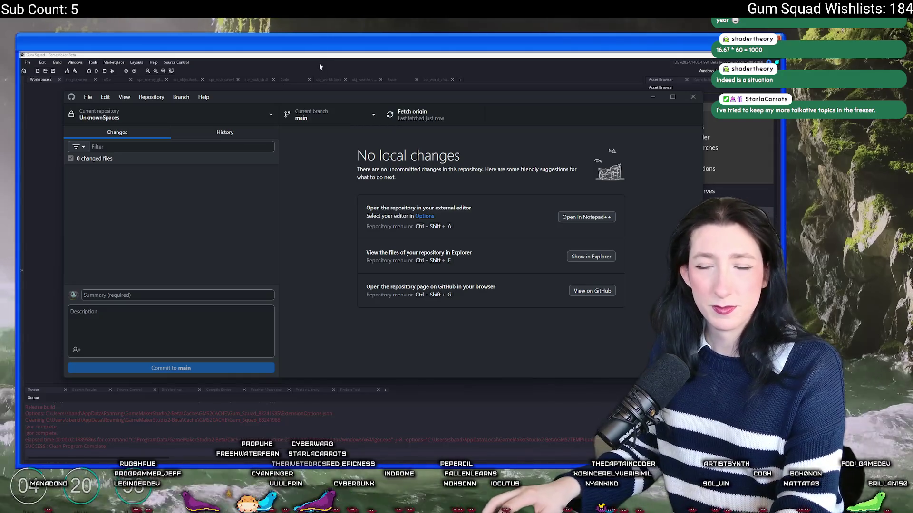
left_click(320, 67)
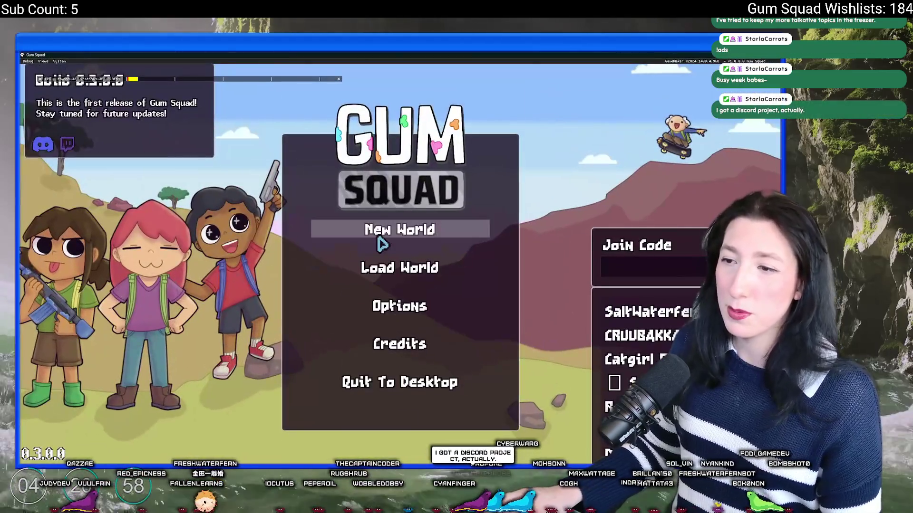
Step: Create a new world lobby with 2 max players, walk right, then stop the game
left_click(381, 238)
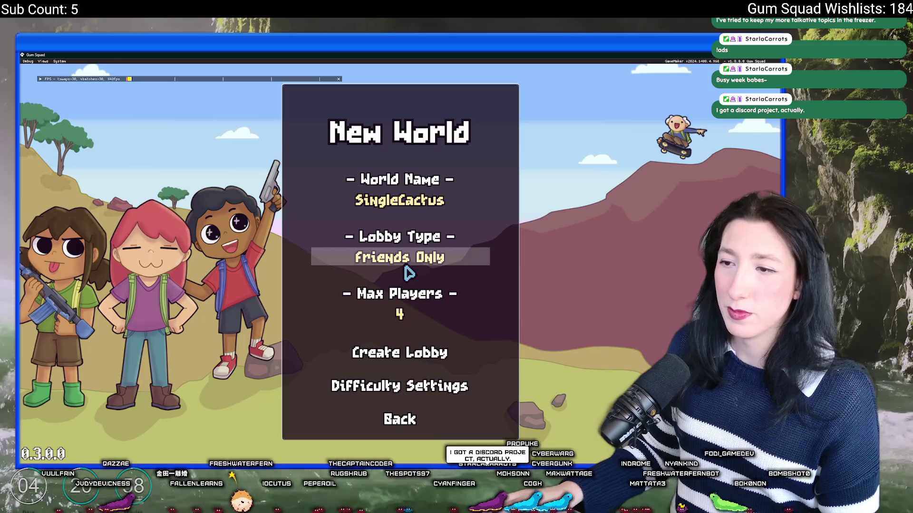
left_click(403, 316)
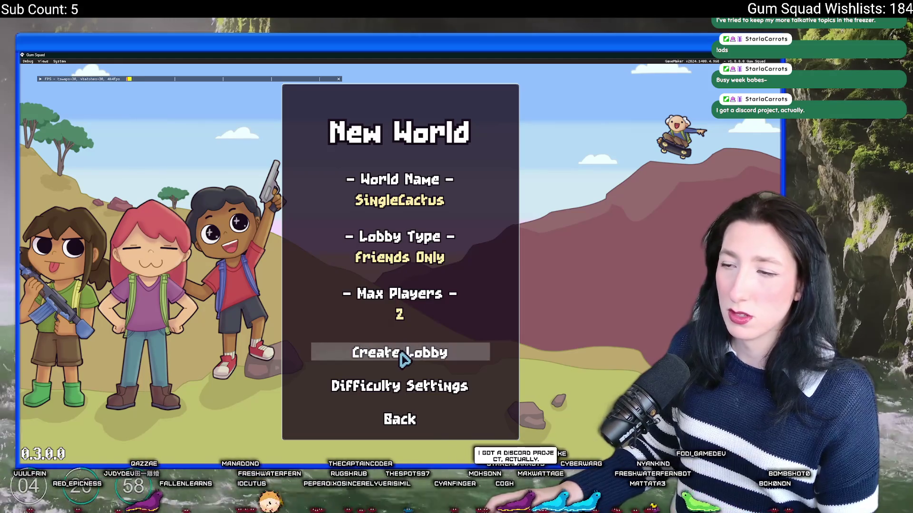
left_click(403, 360)
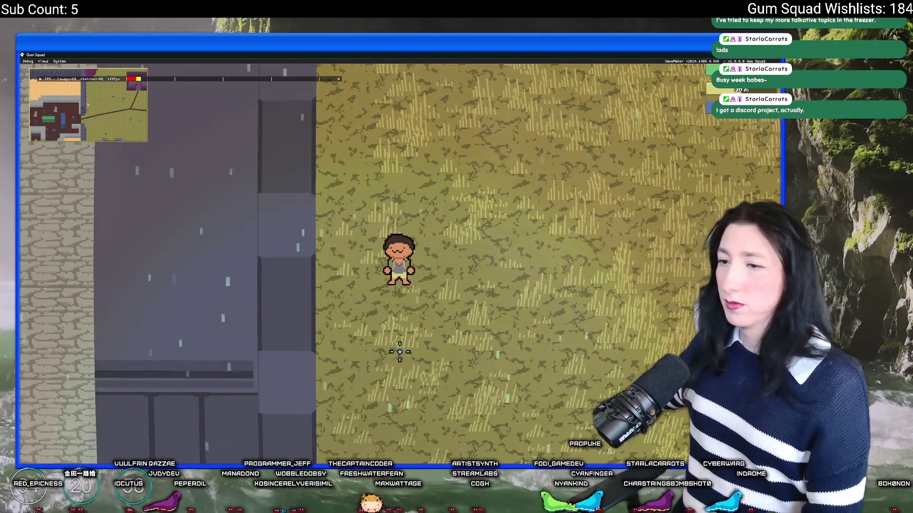
key("d")
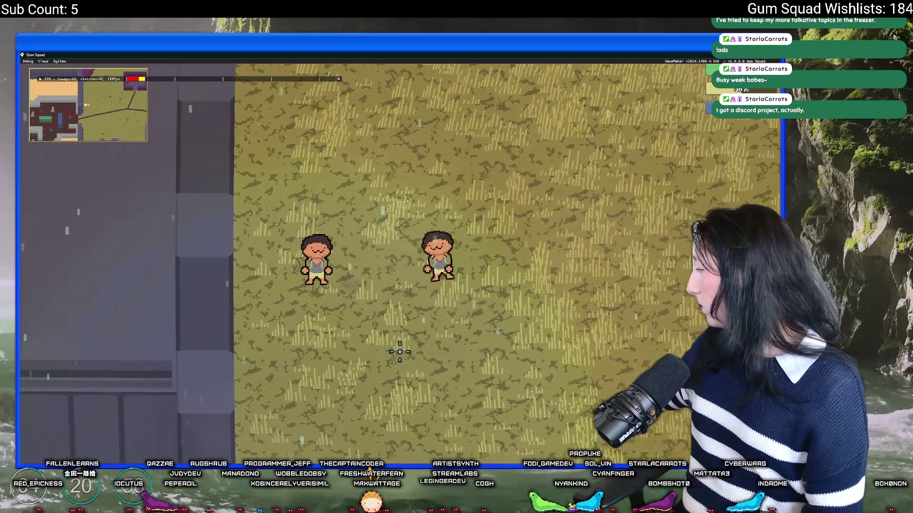
key("d")
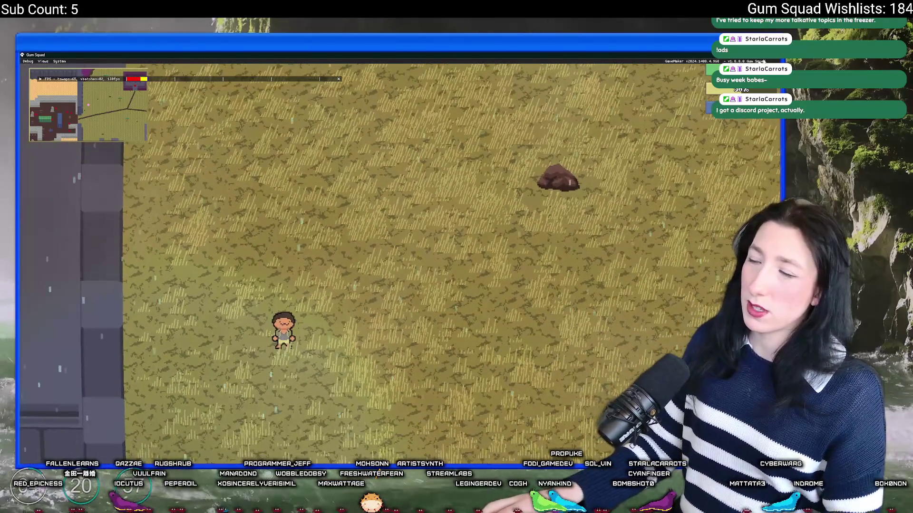
key("Escape")
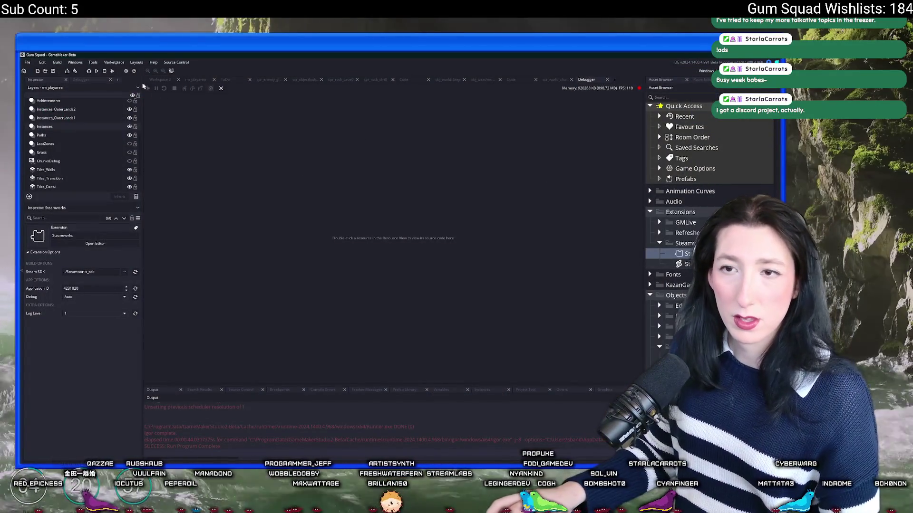
Step: Relocate the obj_player instance in rm_playarea to 23446, 25378 beside the sandy patch
left_click(195, 79)
scroll(273, 176, "up", 5)
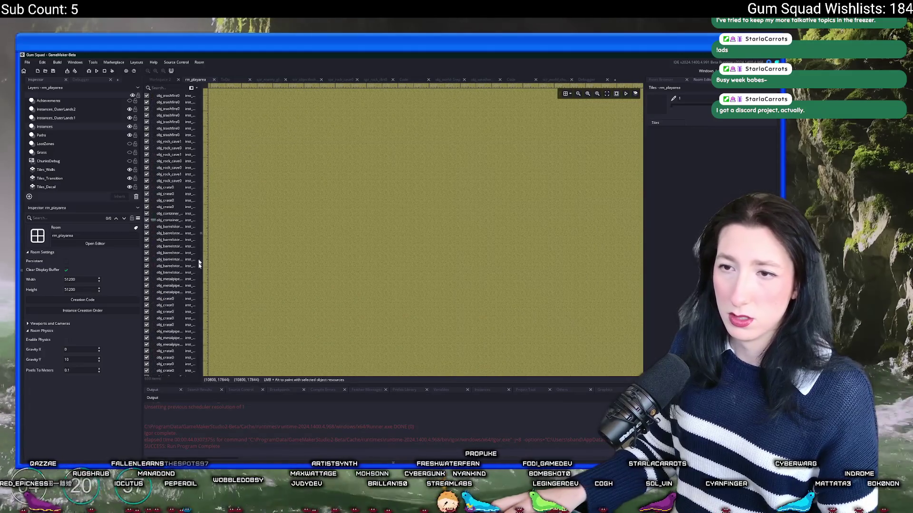
left_click(174, 374)
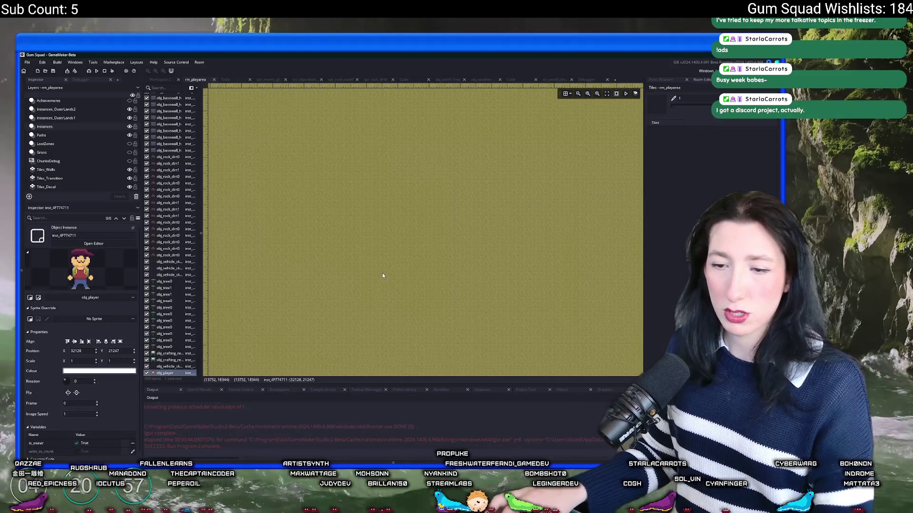
key("Delete")
scroll(400, 183, "down", 5)
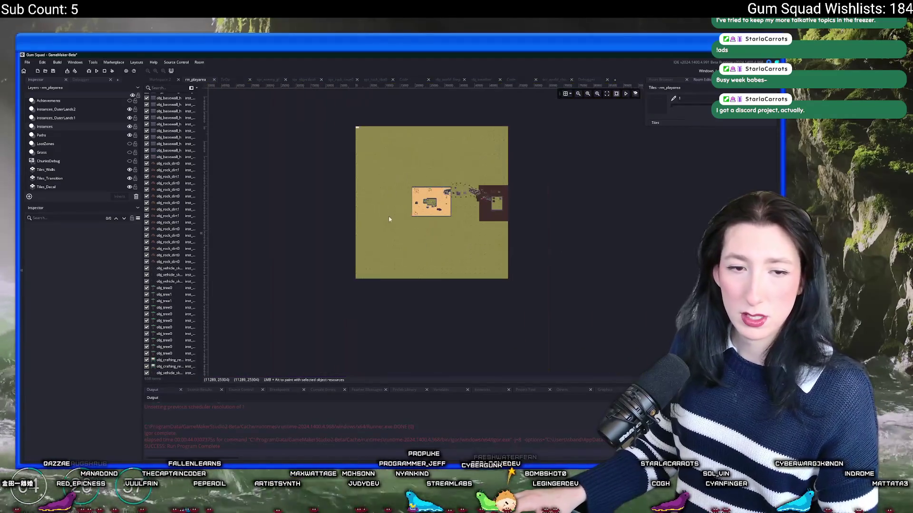
scroll(392, 247, "up", 3)
scroll(440, 247, "up", 6)
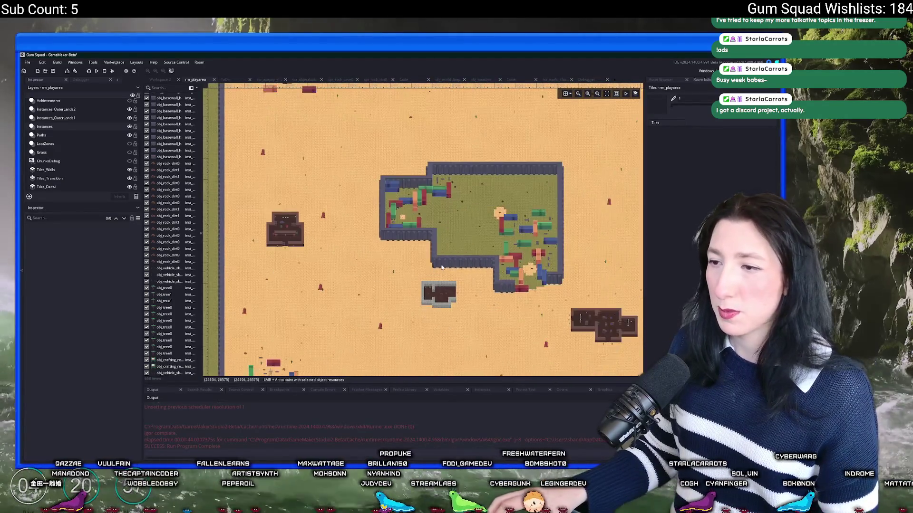
scroll(333, 185, "down", 3)
scroll(333, 184, "up", 5)
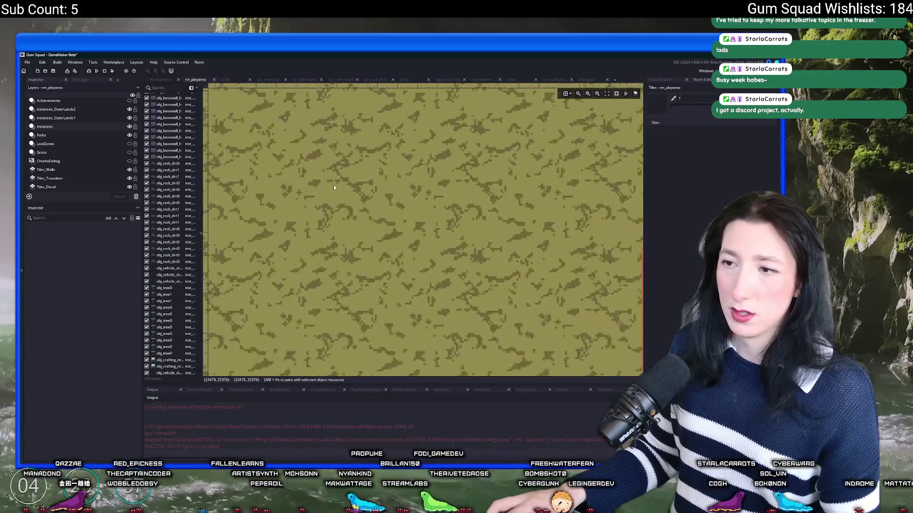
key("ctrl+z")
scroll(333, 184, "down", 4)
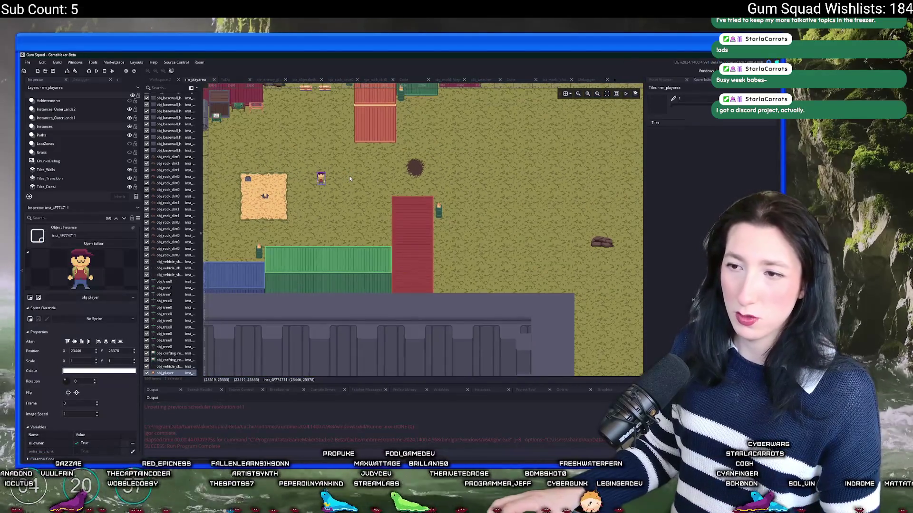
key("alt+Tab")
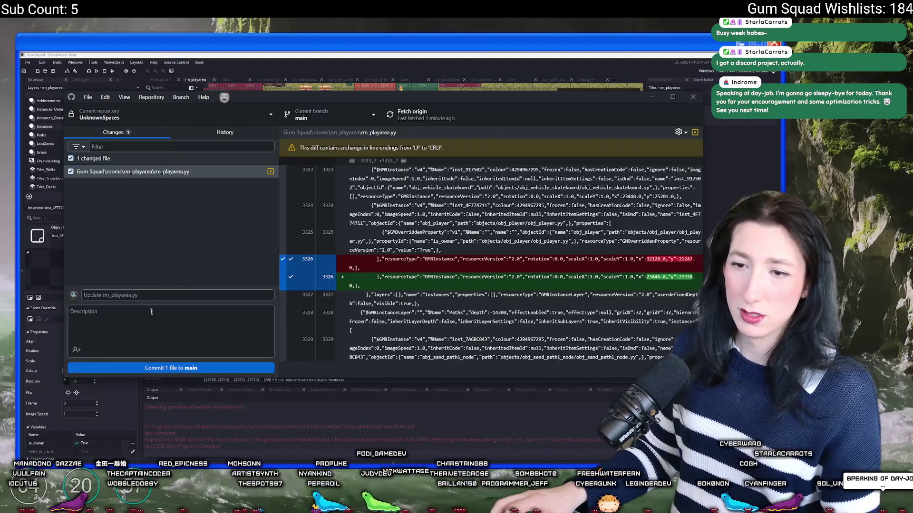
Step: Commit the change as 'Update rm_playarea.yy' and push it to origin
key("ctrl+Return")
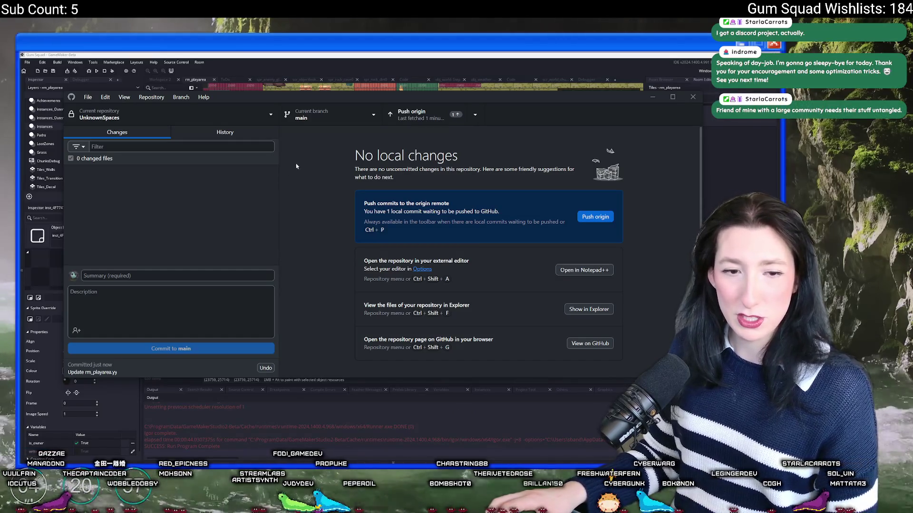
left_click(413, 114)
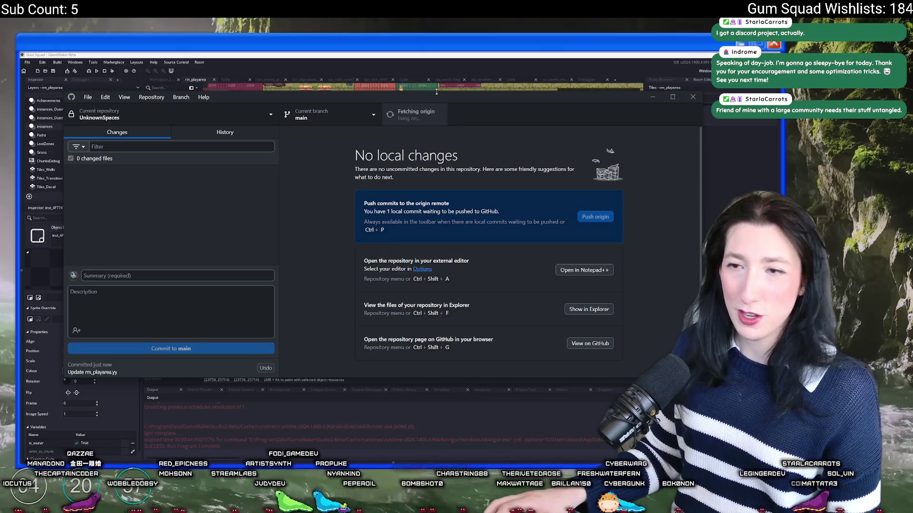
left_click(430, 54)
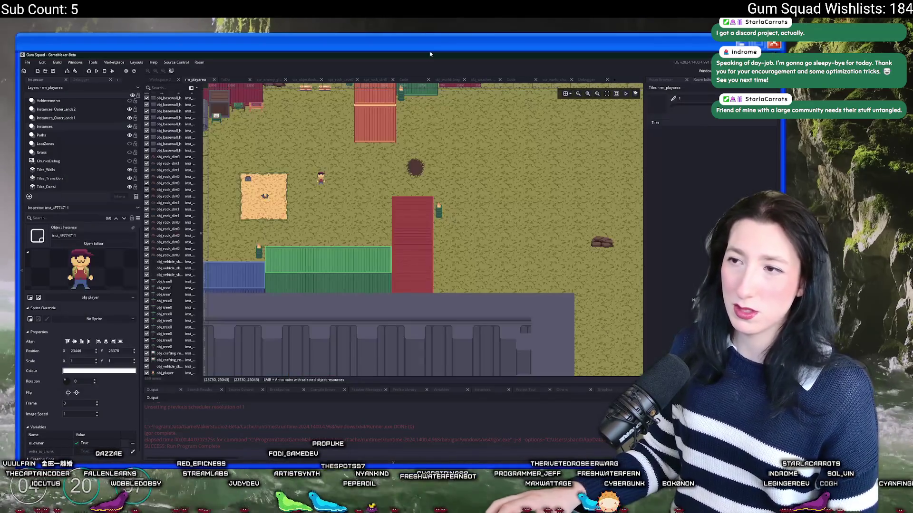
left_click_drag(353, 161, 357, 189)
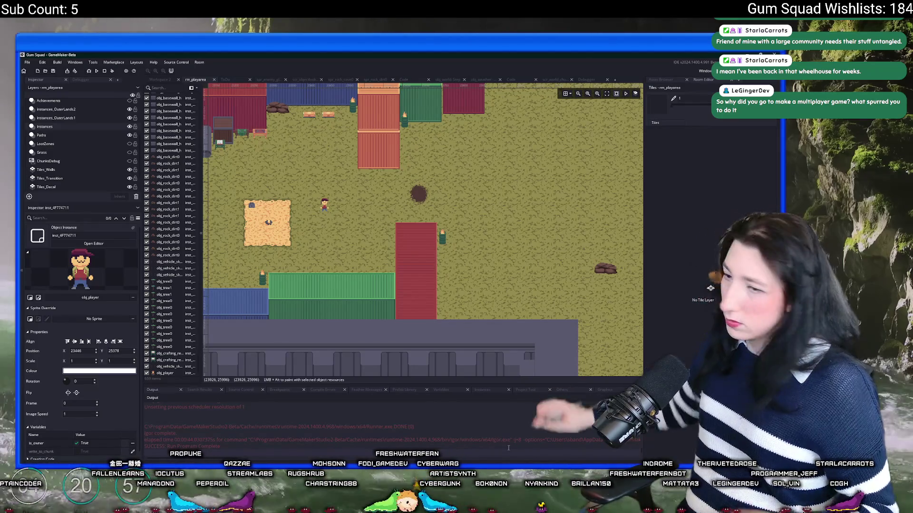
key("F5")
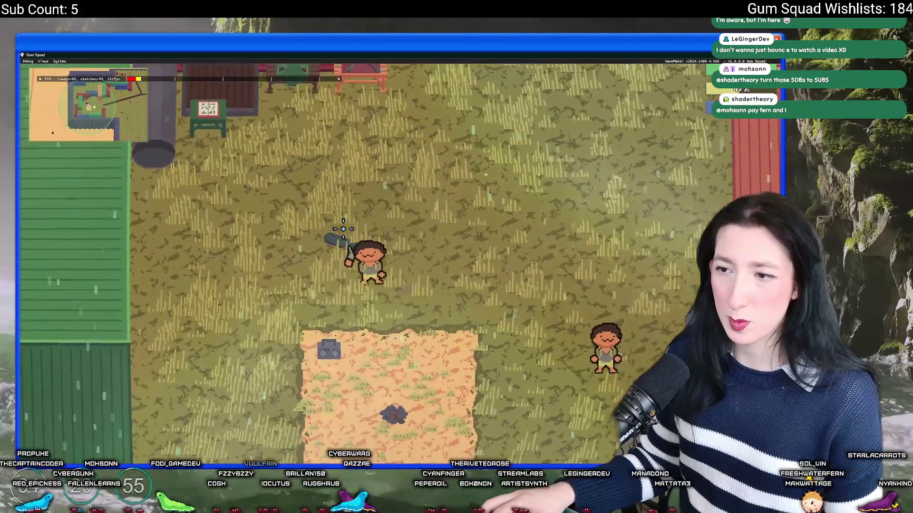
Step: Toggle the inventory, walk around, switch to the knife and attack an enemy until the crash
key("Tab")
key("Tab")
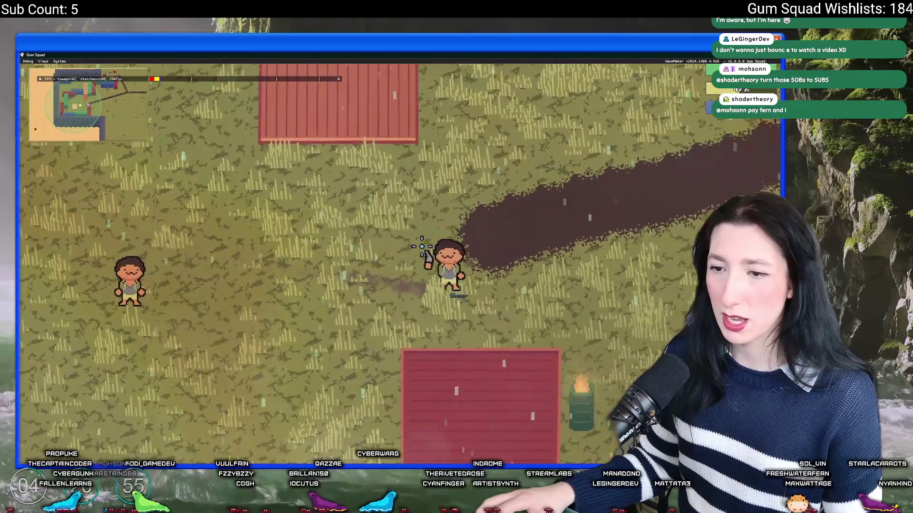
key("Tab")
key("Tab")
key("d")
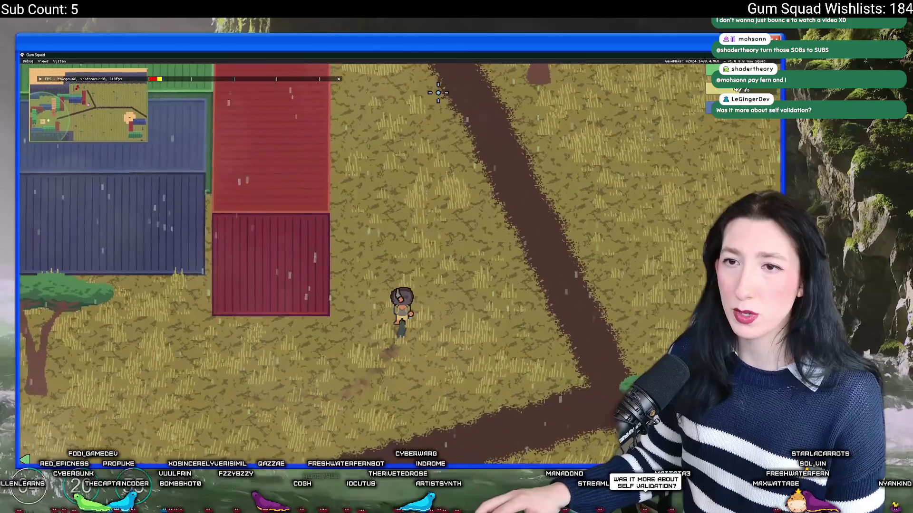
key("w")
key("s")
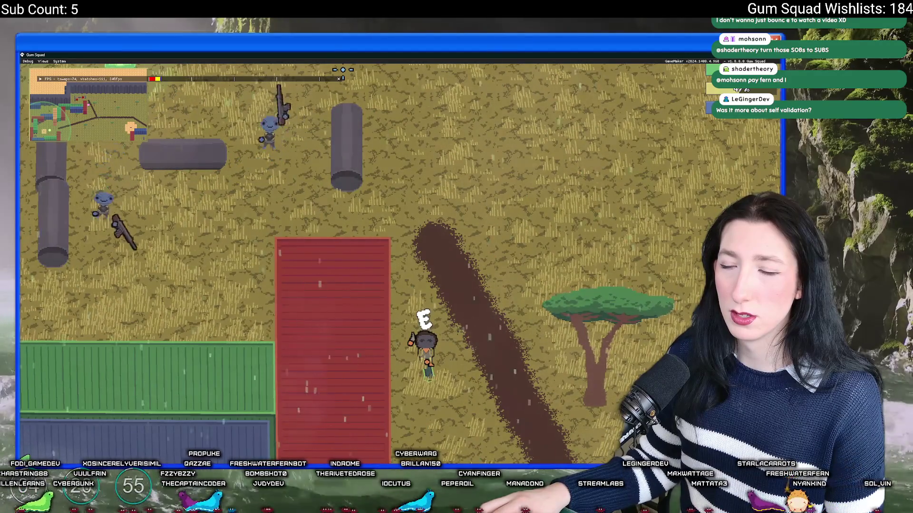
key("w")
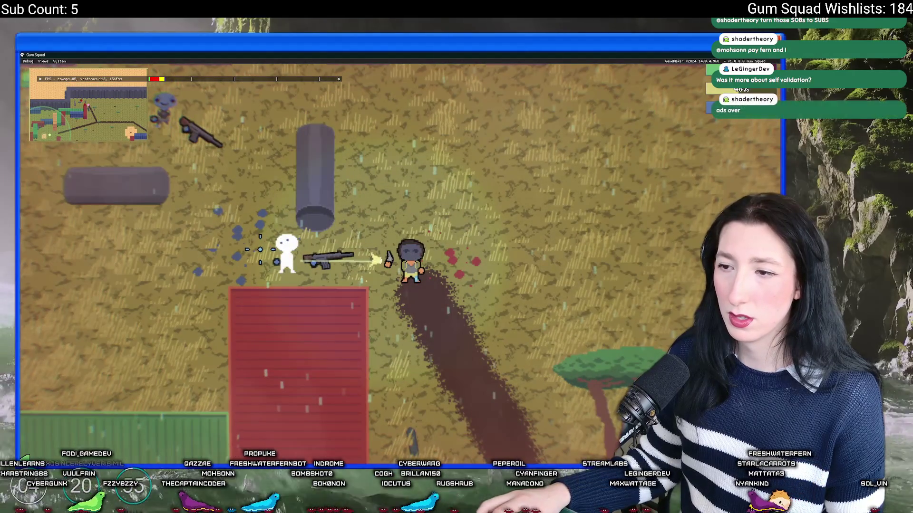
left_click_drag(495, 275, 488, 298)
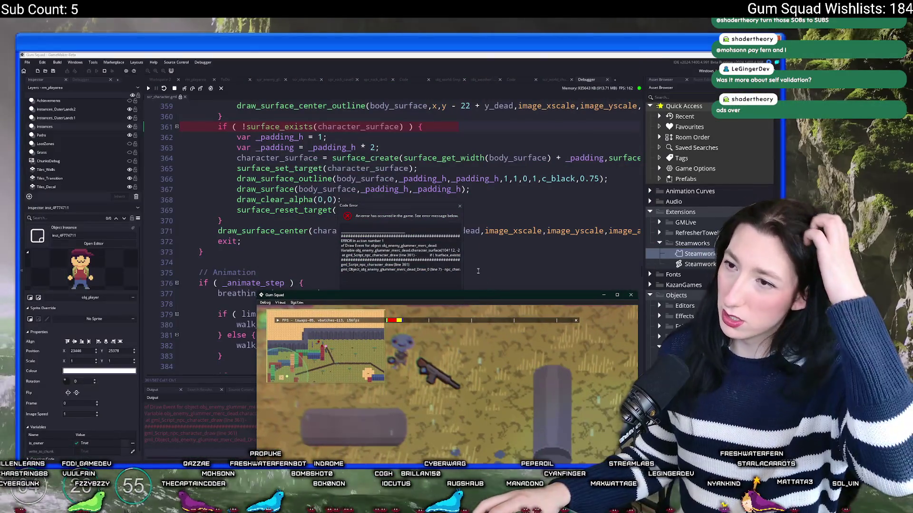
Step: Inspect the character_surface check on line 361, then stop the crashed debug session
left_click(427, 249)
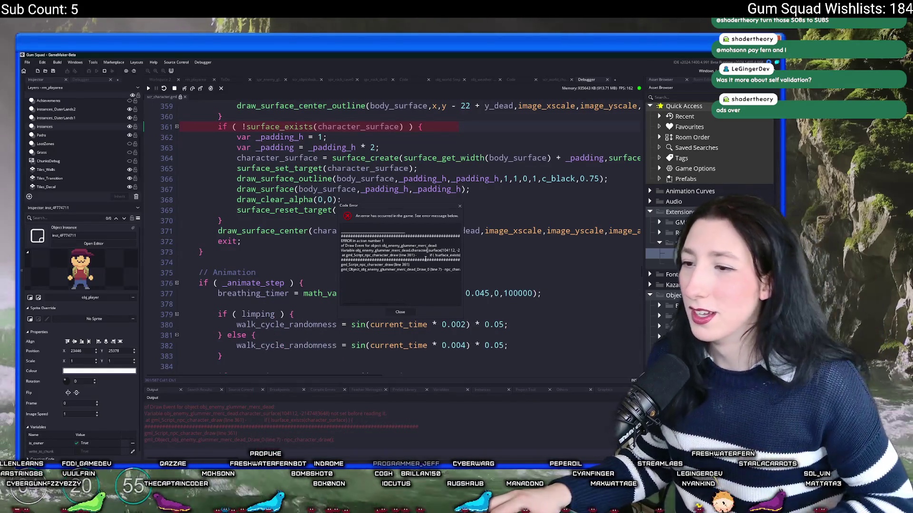
left_click(403, 126)
scroll(390, 138, "up", 2)
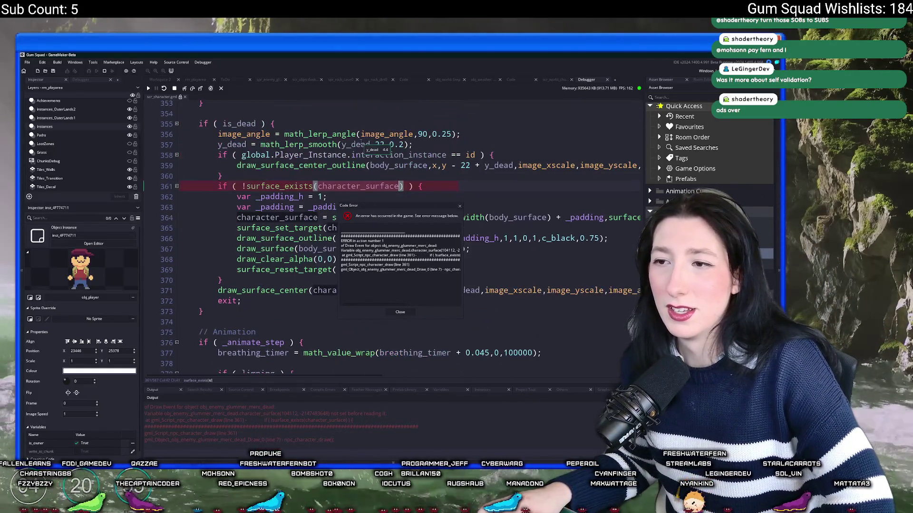
left_click(175, 89)
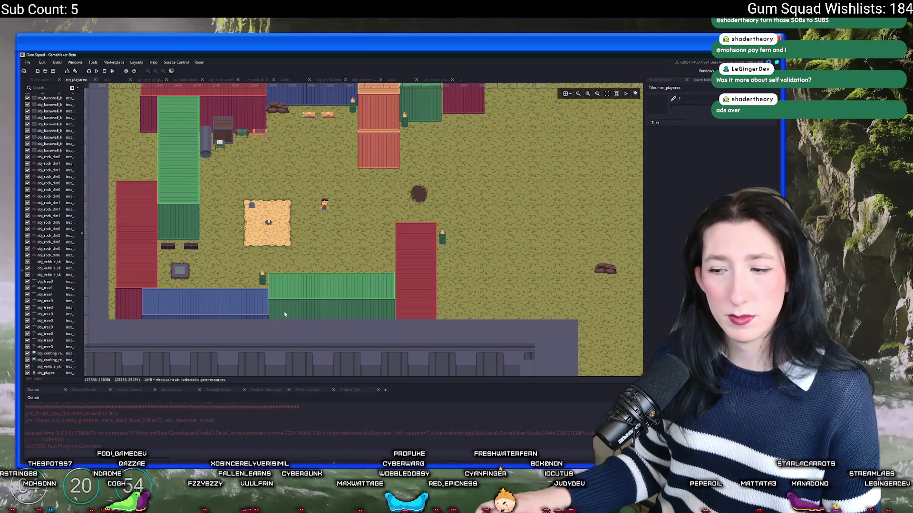
mouse_move(304, 504)
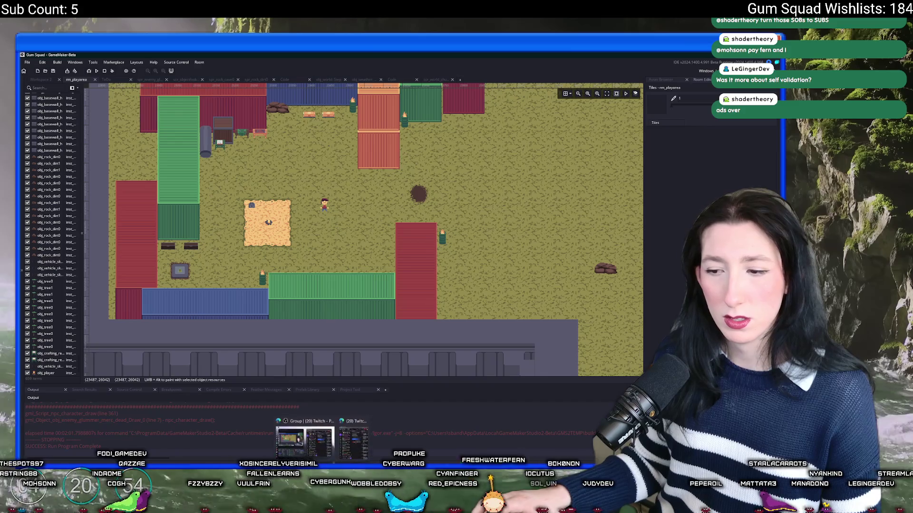
mouse_move(325, 445)
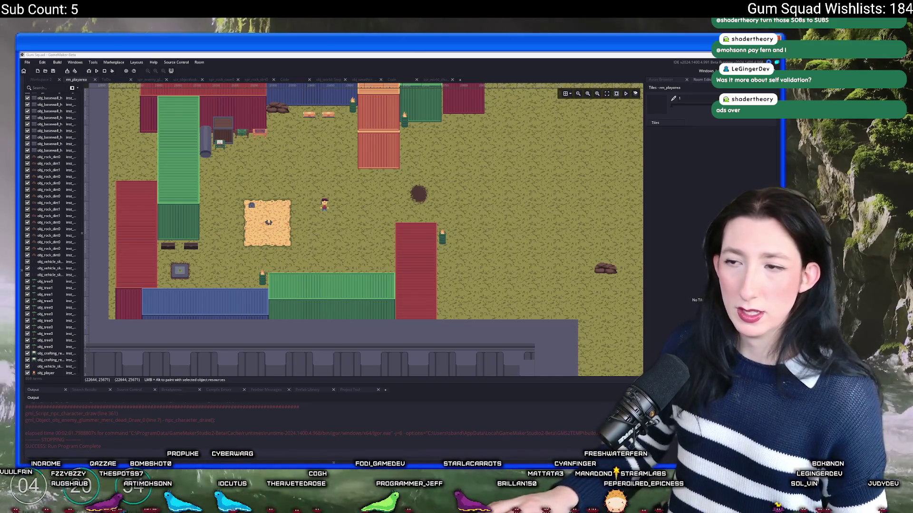
left_click(267, 71)
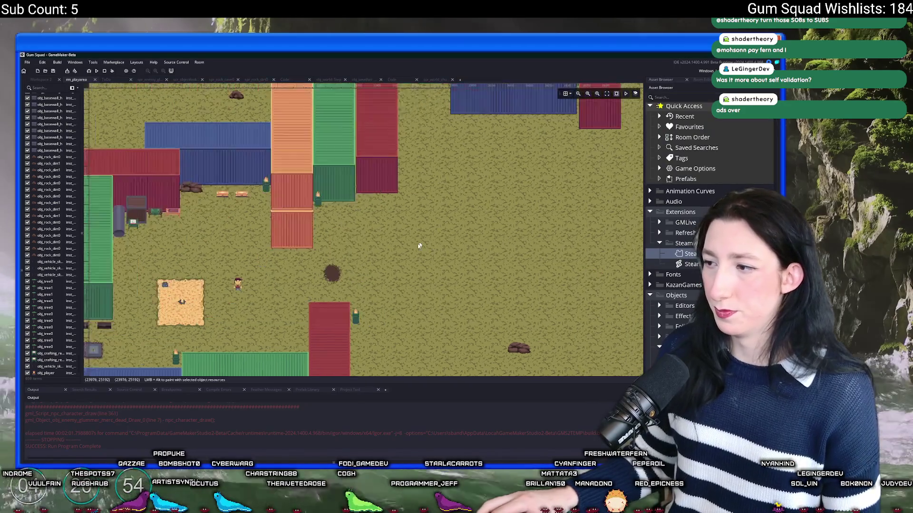
Step: Open obj_enemy_glummer_merc and jump to the npc_character_draw function definition
scroll(394, 166, "up", 3)
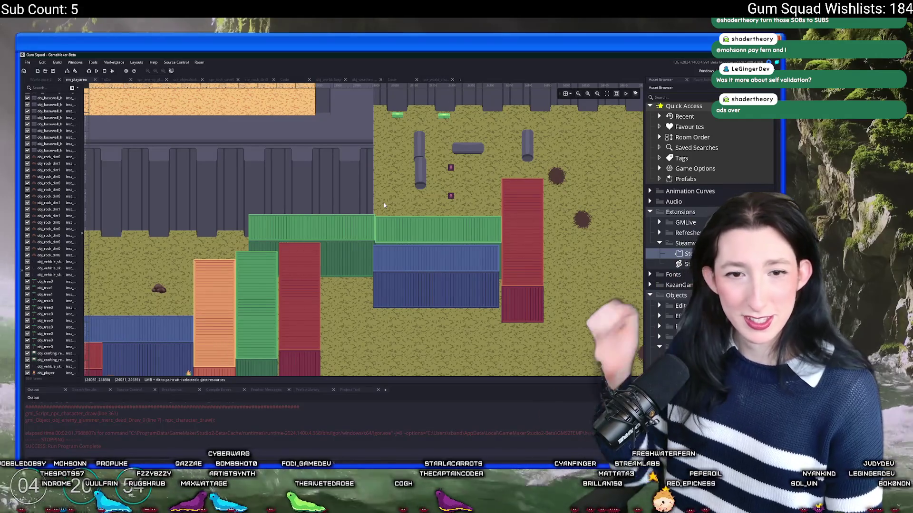
key("ctrl+t")
type("glum")
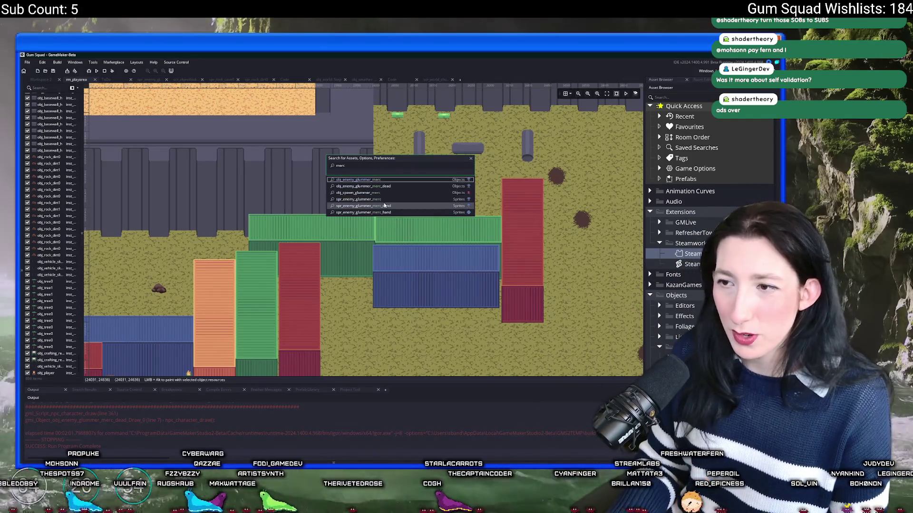
key("Return")
middle_click(455, 180)
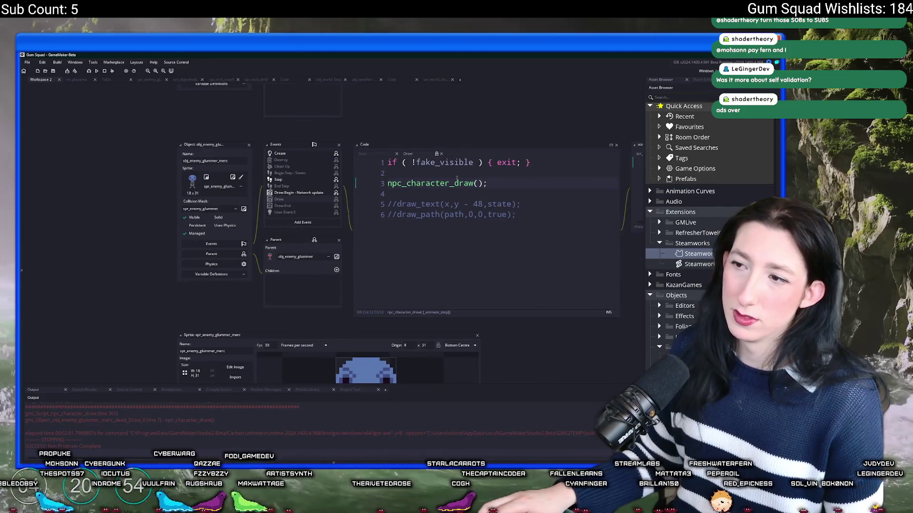
Step: Find the outline drawing code and change its alpha on line 366 from 0.75 to 1
key("ctrl+f")
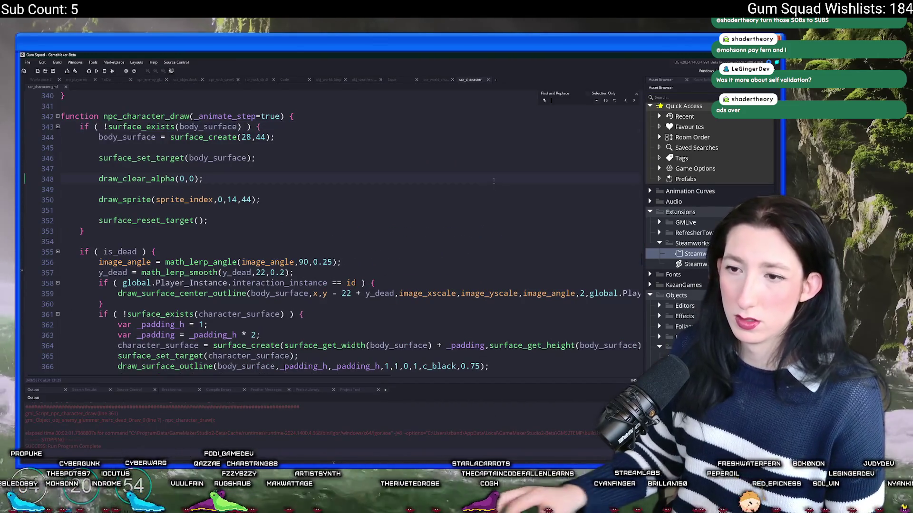
type("outline")
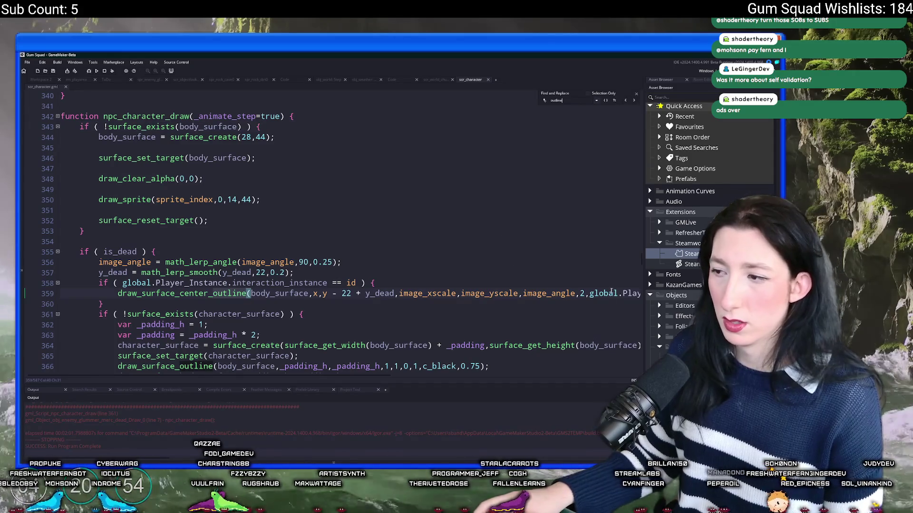
left_click(202, 283)
scroll(202, 283, "down", 5)
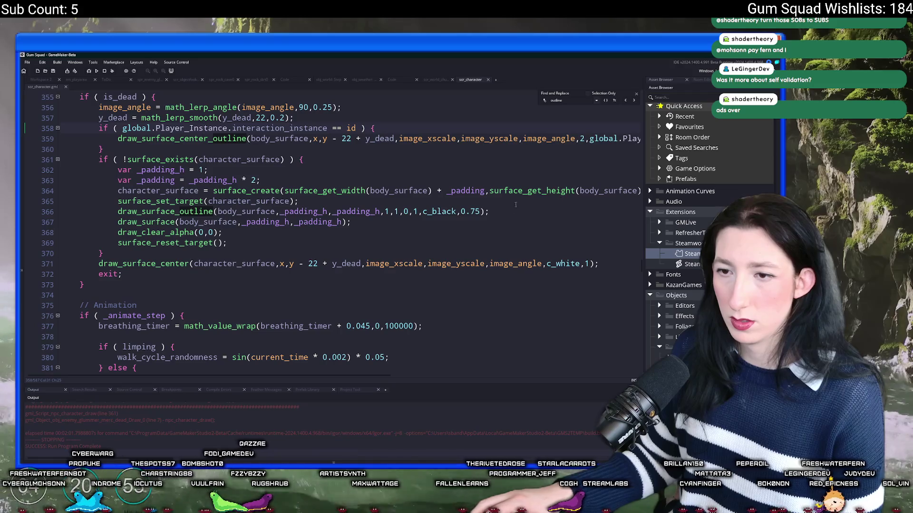
left_click_drag(480, 211, 460, 211)
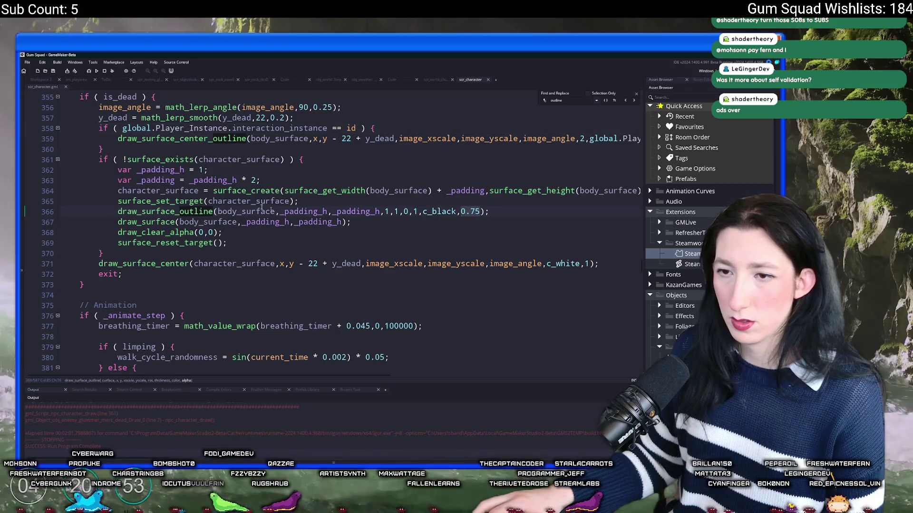
type("1")
left_click(282, 160)
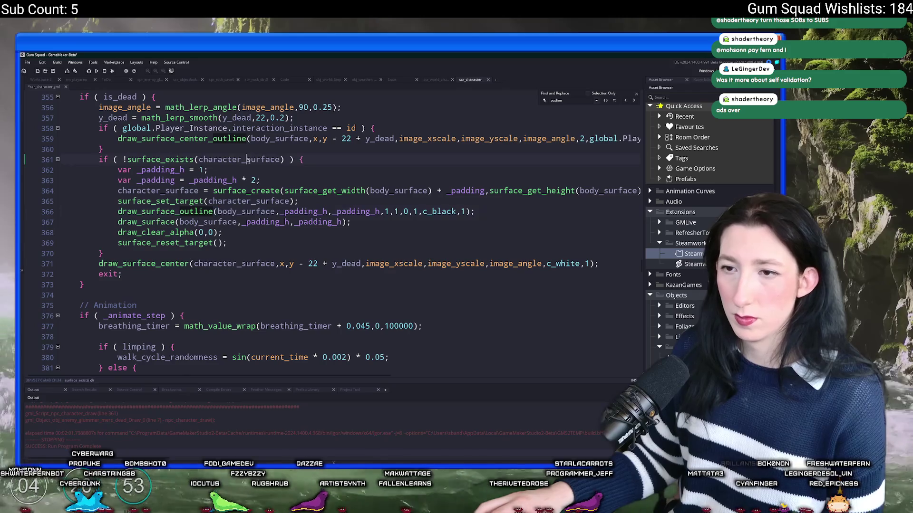
left_click(322, 155)
scroll(261, 182, "up", 5)
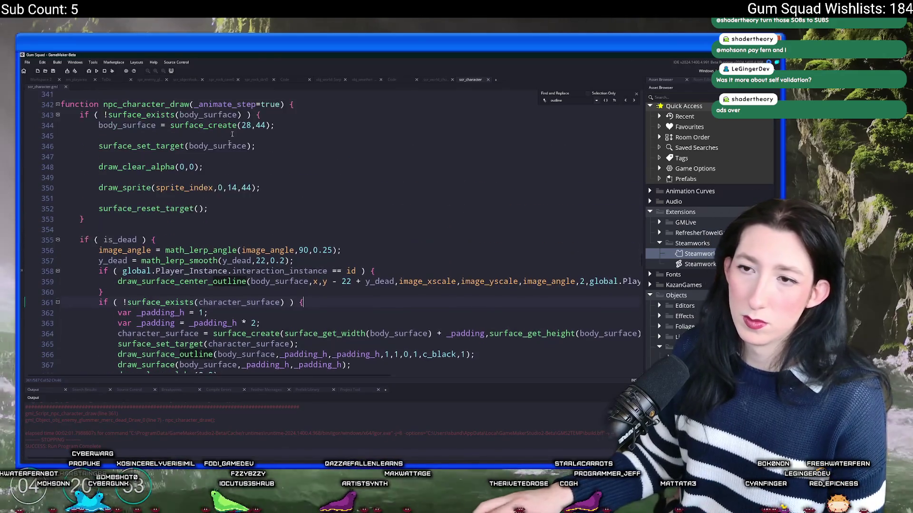
scroll(261, 182, "up", 1)
key("ctrl+t")
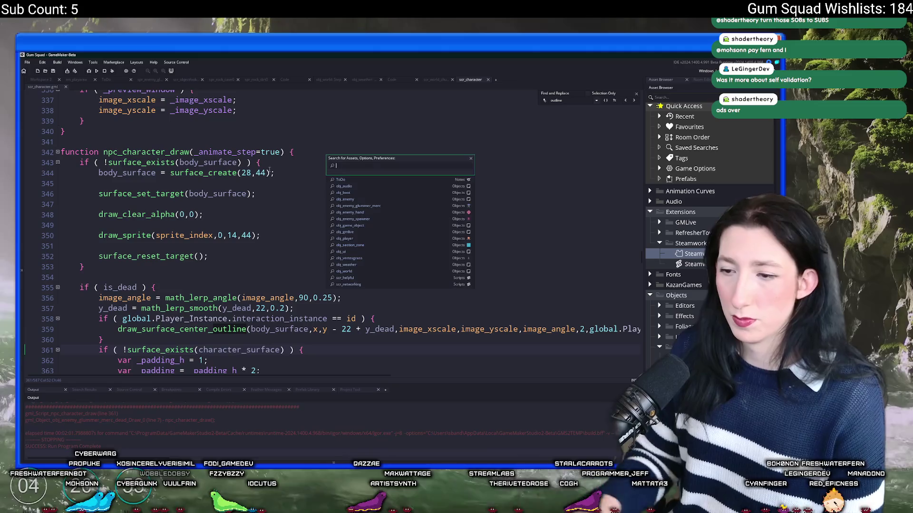
Step: Add 'character_surface = undefined;' to obj_enemy_glummer_merc_dead's Create event and run the game
type("emy")
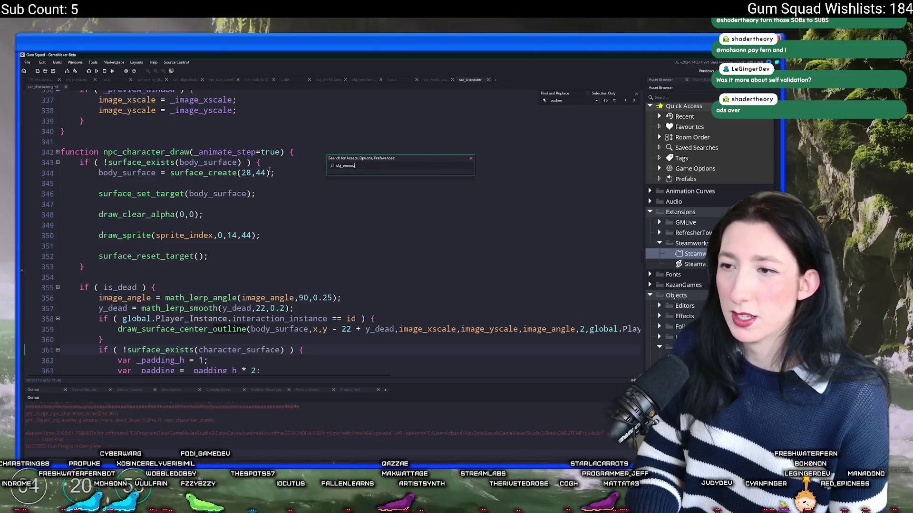
type("_m")
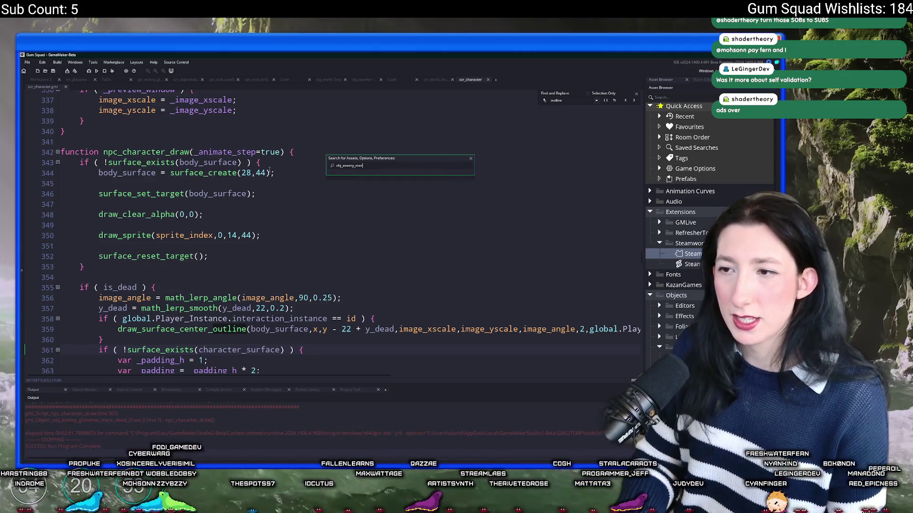
key("ctrl+a")
type("dead")
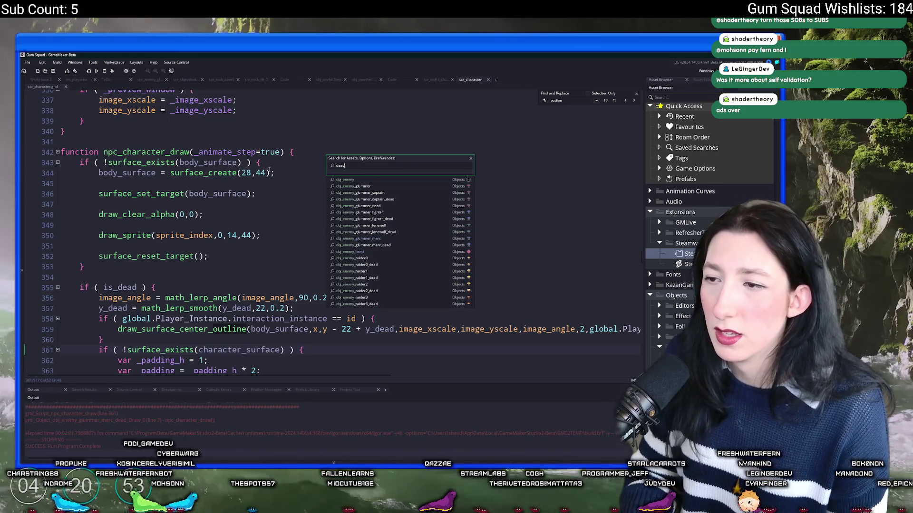
key("Down")
key("Down")
key("Down")
key("Return")
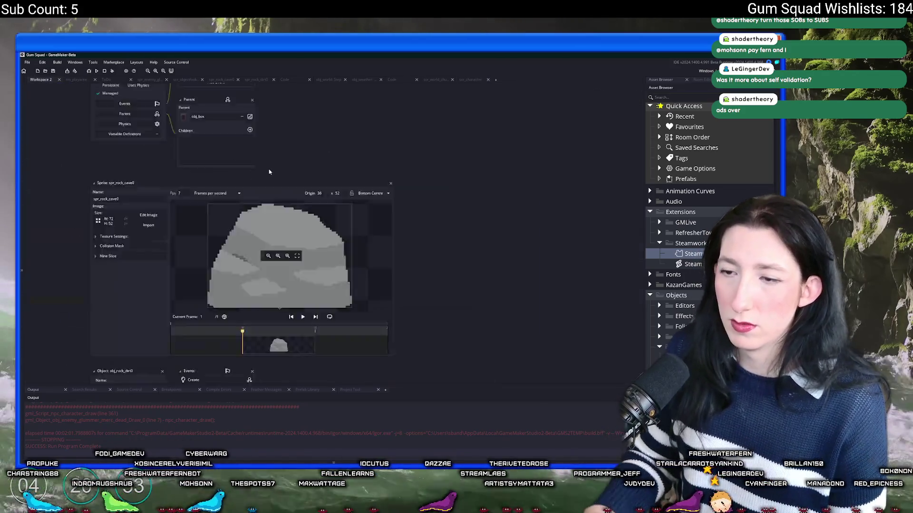
double_click(174, 160)
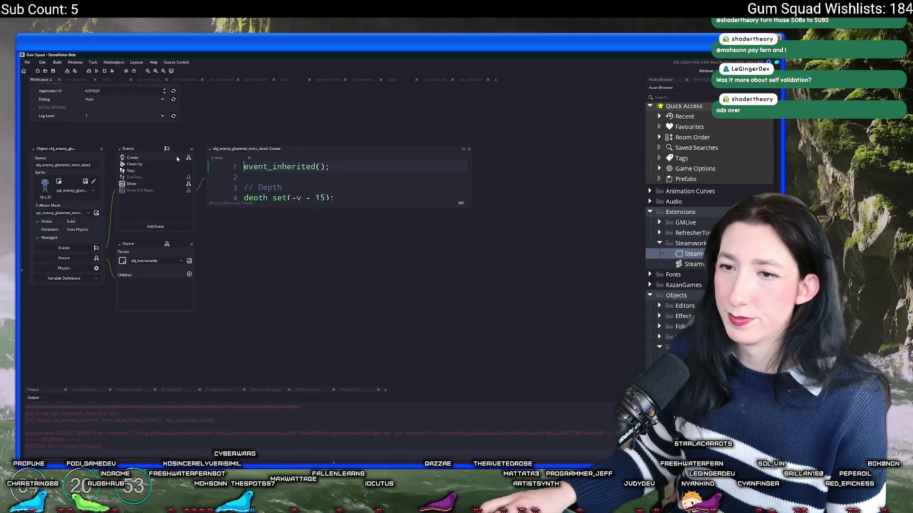
left_click(343, 196)
key("Return")
key("Return")
type("character_surface =")
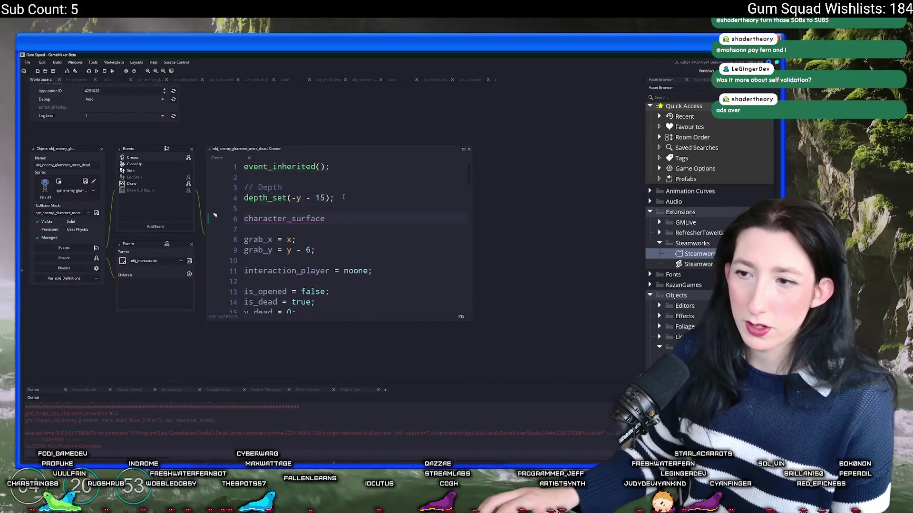
type(" udnefine")
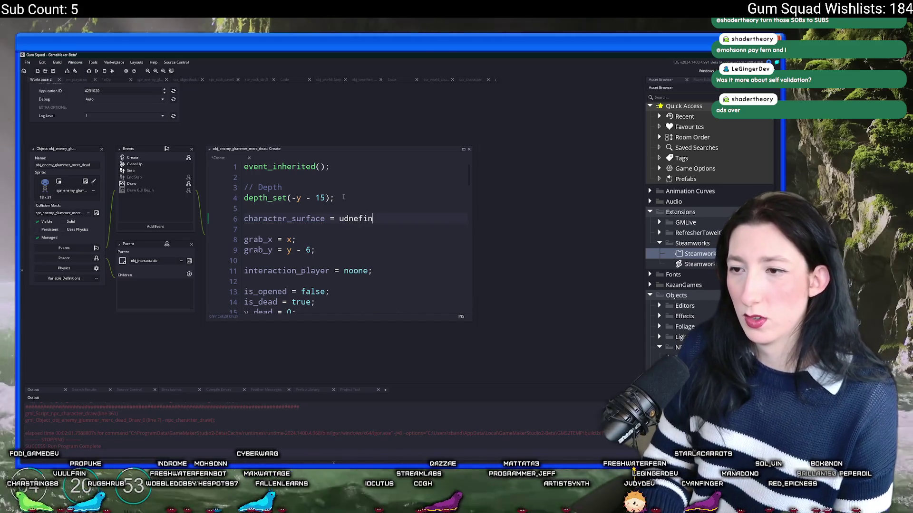
key("BackSpace")
key("BackSpace")
key("BackSpace")
type("ndefine")
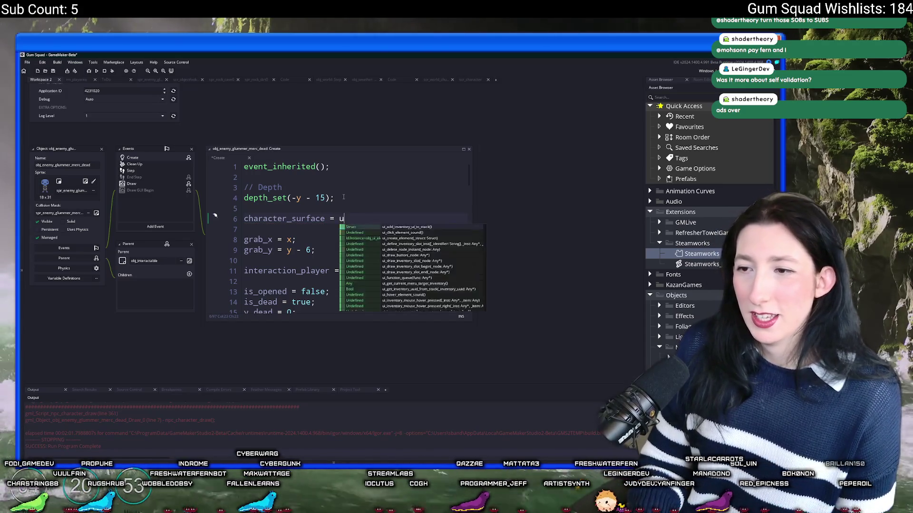
type("d;")
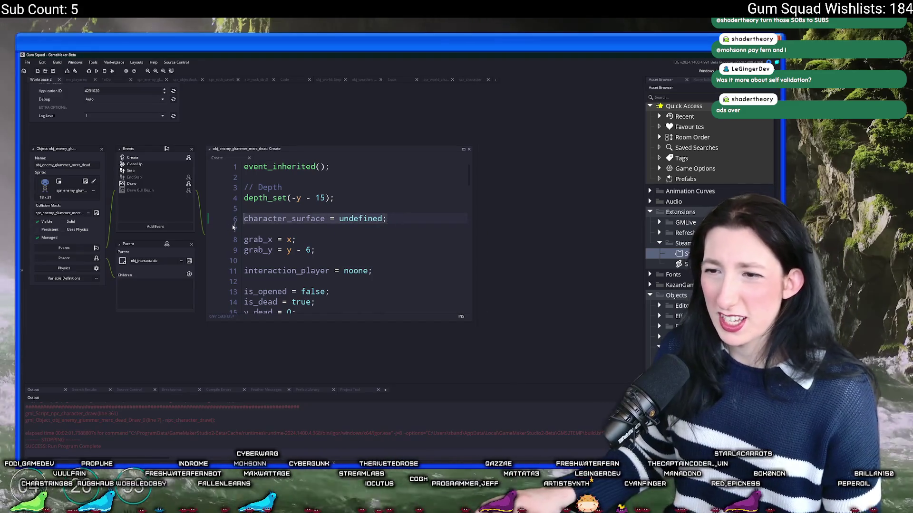
key("F5")
Step: Paste the character_surface line into the Create events of obj_enemy_glummer_dead and obj_enemy_glummer_captain_dead
left_click(719, 97)
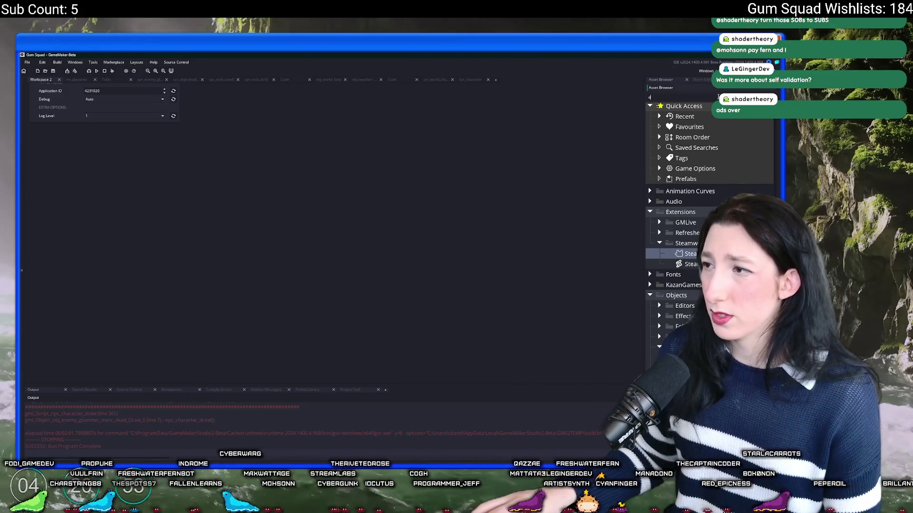
type("dead")
double_click(687, 253)
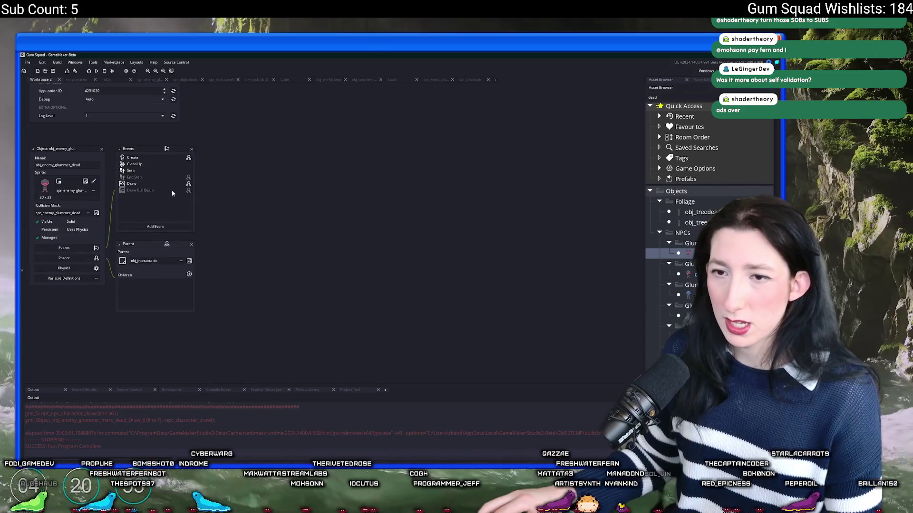
double_click(166, 158)
left_click(352, 197)
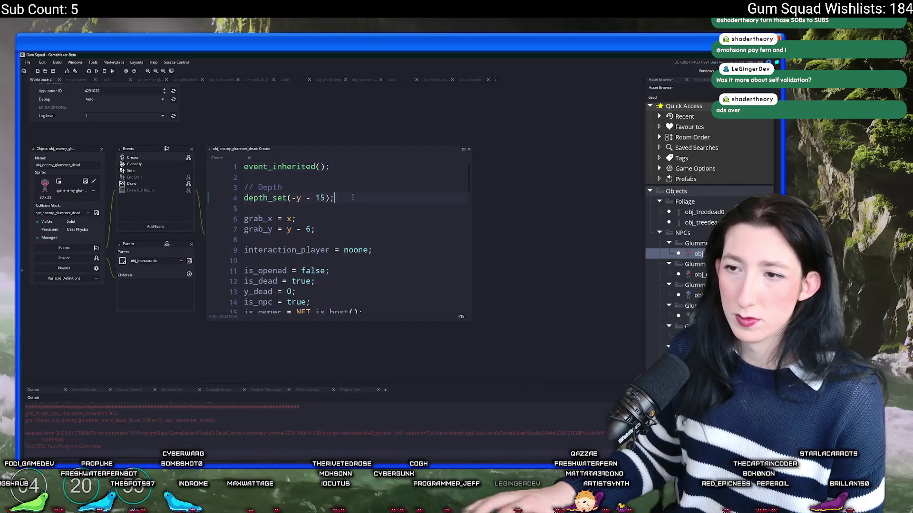
type("character_surface = undefined;")
double_click(696, 274)
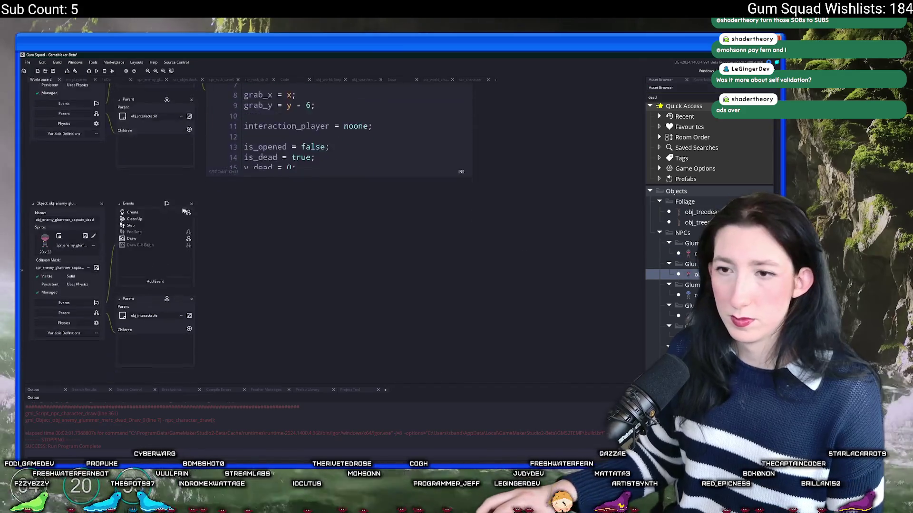
double_click(157, 159)
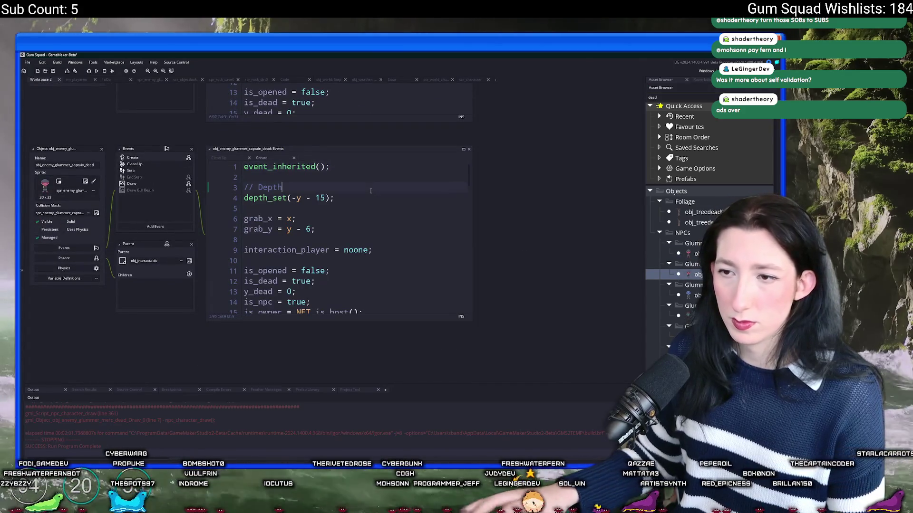
left_click(369, 195)
key("Return")
key("Return")
type("character_surface = undefined;")
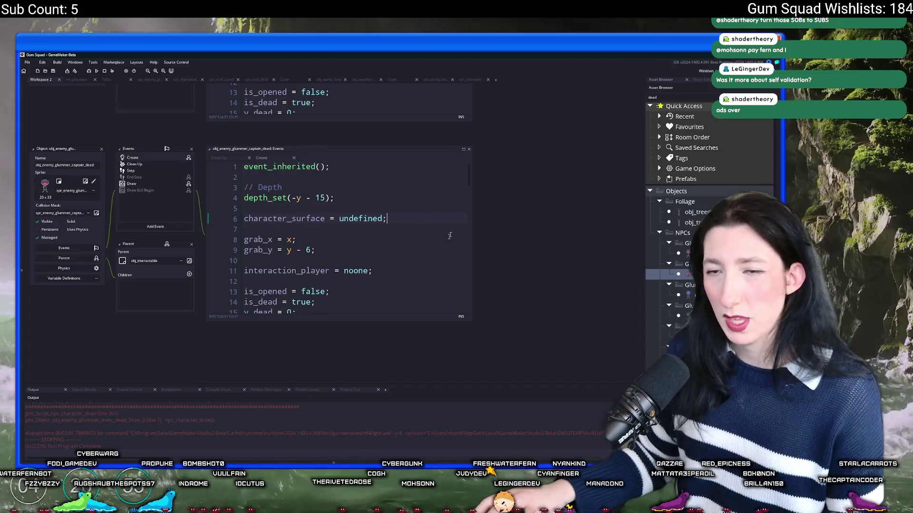
Step: Add 'character_surface = undefined;' after depth_set in obj_enemy_glummer_fighter_dead's Create event
left_click(697, 295)
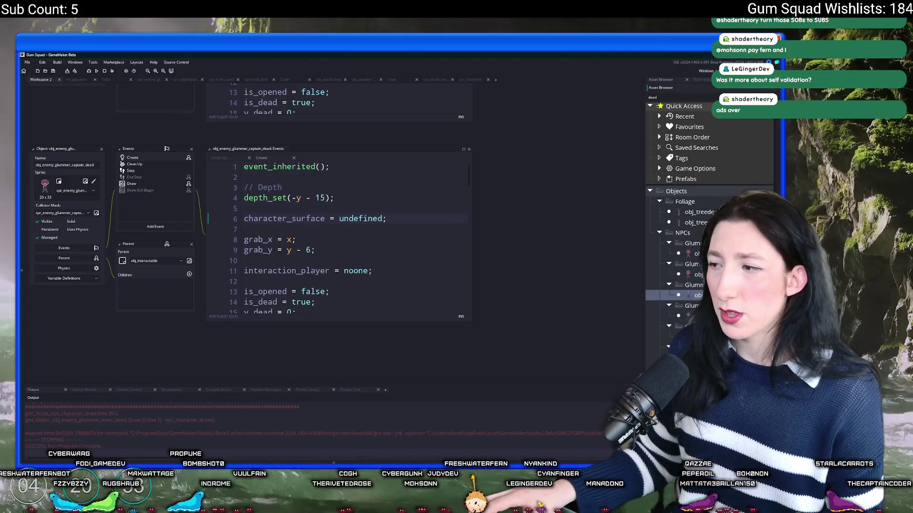
left_click_drag(645, 268, 578, 268)
left_click(603, 285)
left_click(632, 295)
left_click(602, 286)
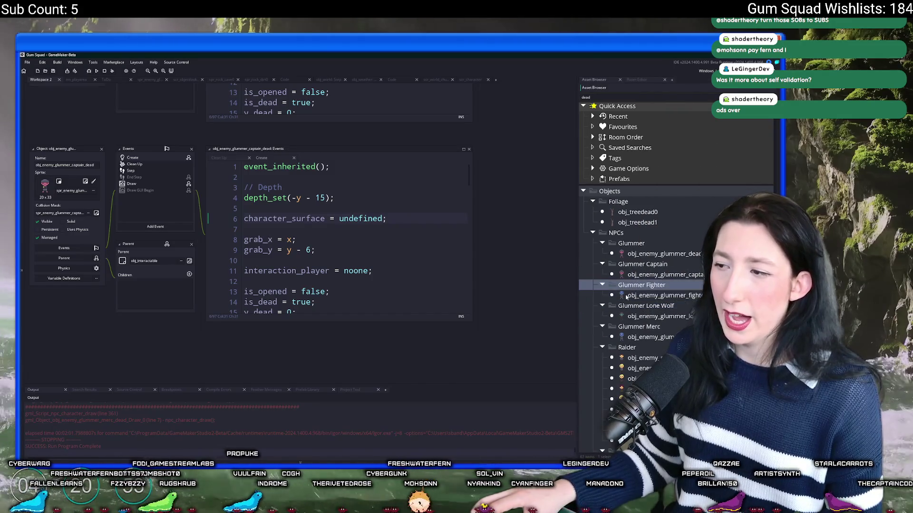
double_click(664, 295)
double_click(175, 159)
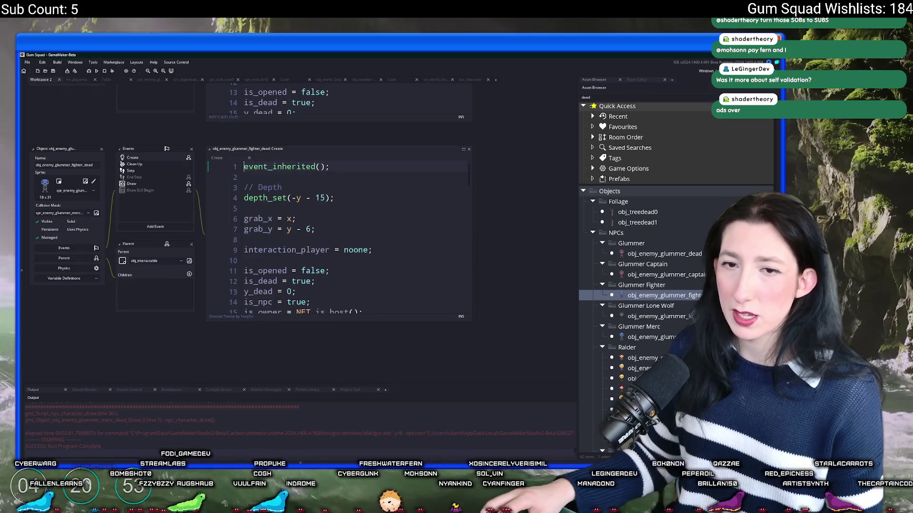
left_click(373, 250)
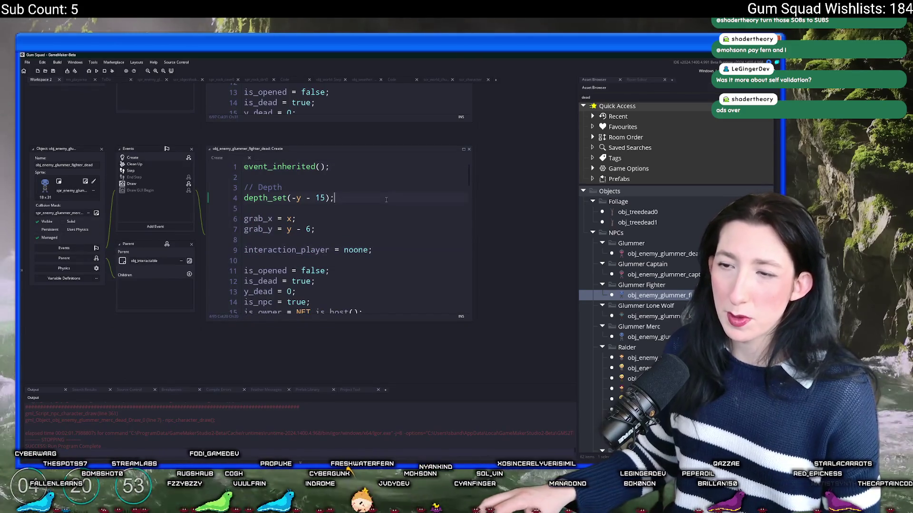
key("Return")
key("Return")
type("character_surface = undefined;")
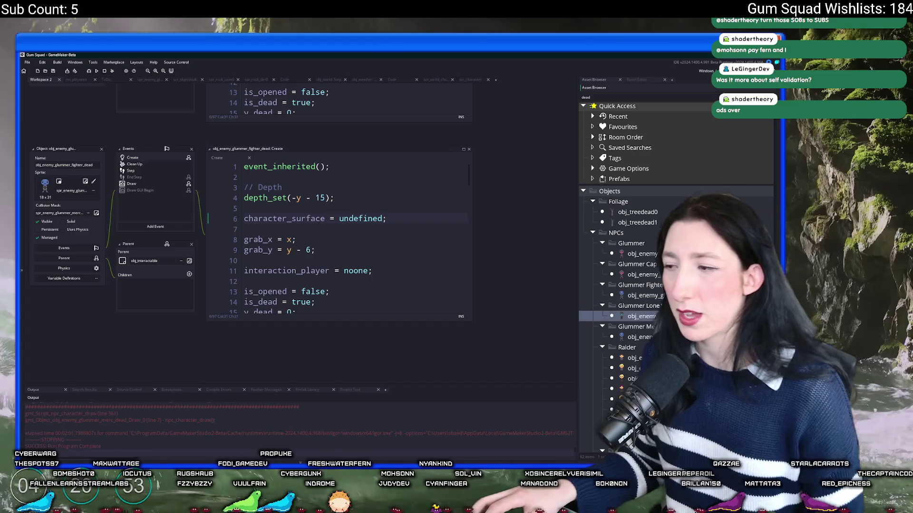
Step: Add 'character_surface = undefined;' after depth_set in obj_enemy_glummer_lonewolf_dead's Create event
double_click(675, 317)
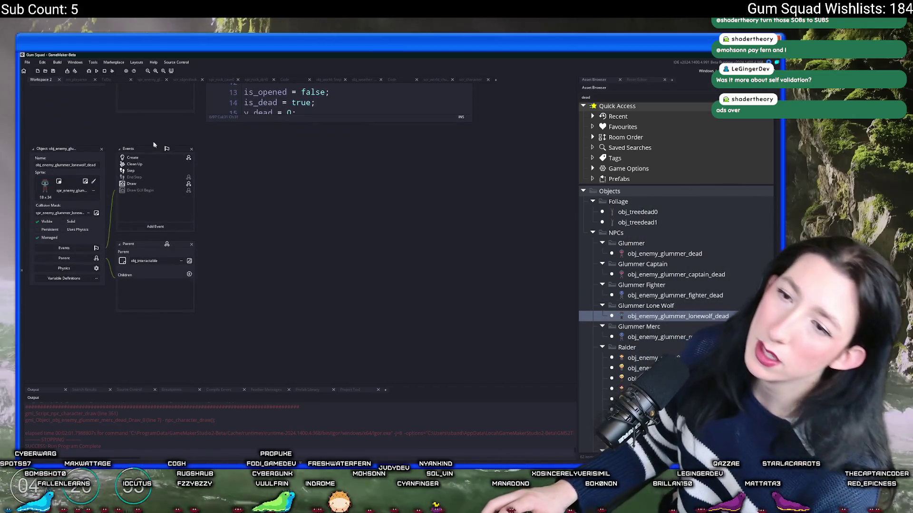
double_click(134, 158)
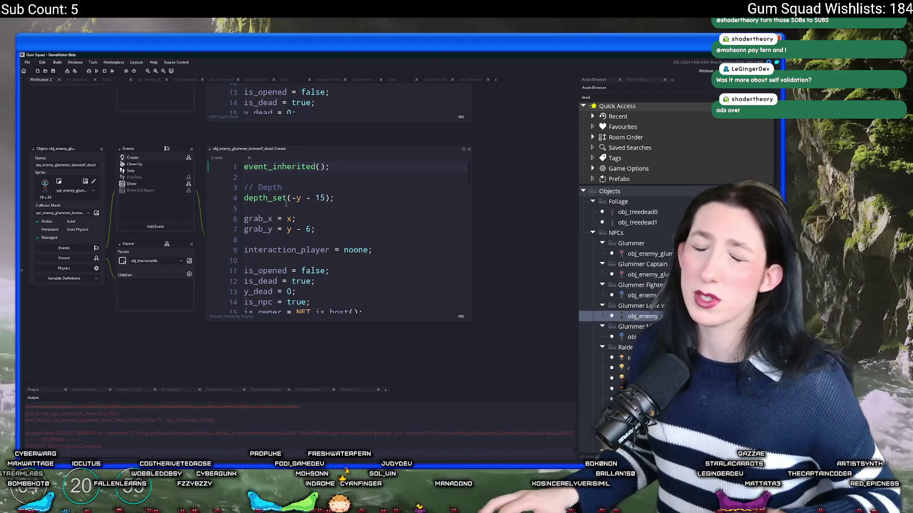
left_click(348, 192)
left_click(365, 197)
key("Return")
key("Return")
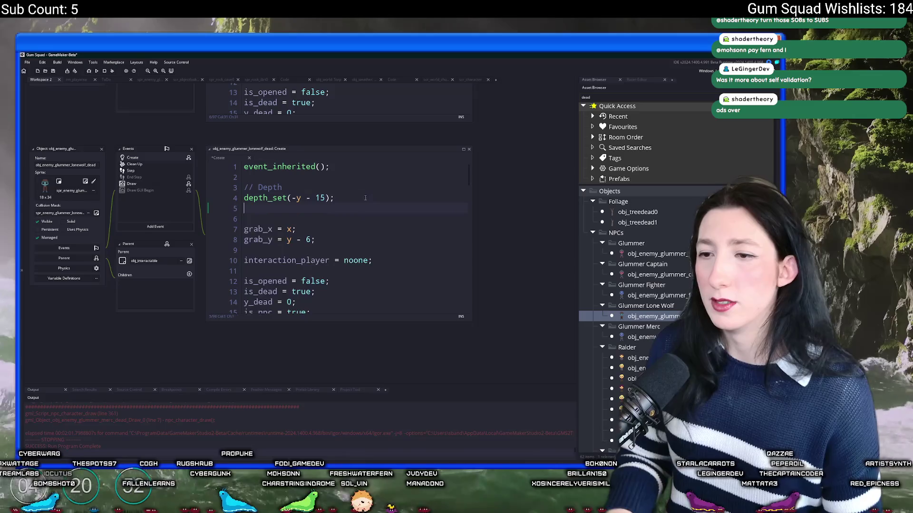
type("character_surface = undefined;")
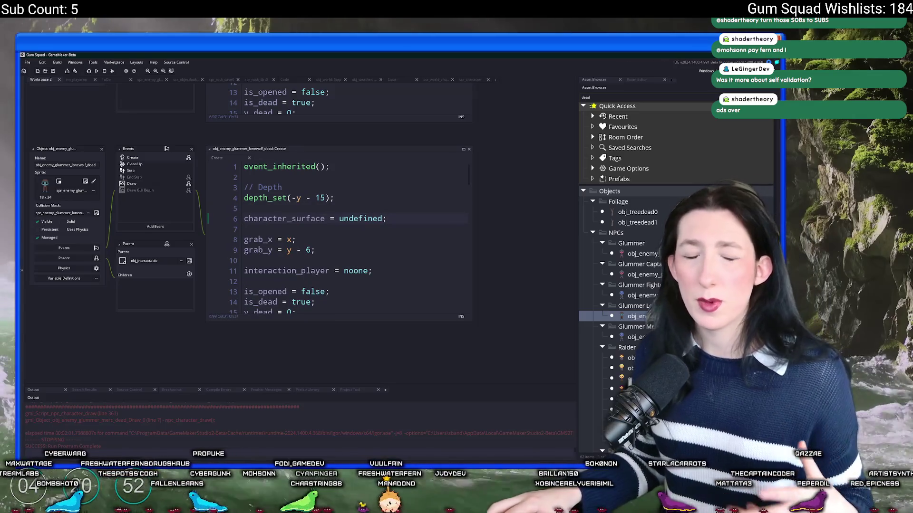
Step: Add 'character_surface = undefined;' after depth_set in obj_enemy_raider0_dead's Create event
scroll(628, 266, "down", 1)
scroll(666, 328, "down", 1)
left_click(667, 328)
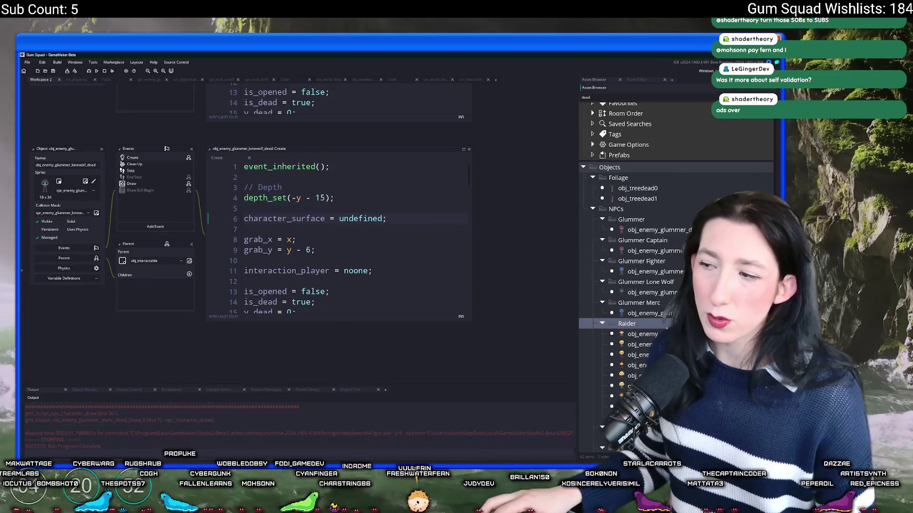
double_click(661, 334)
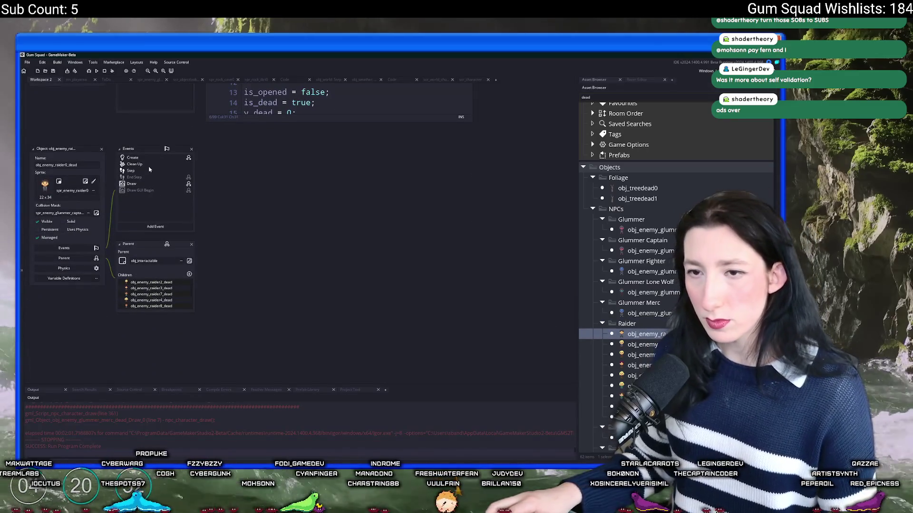
double_click(133, 157)
left_click(335, 197)
key("Return")
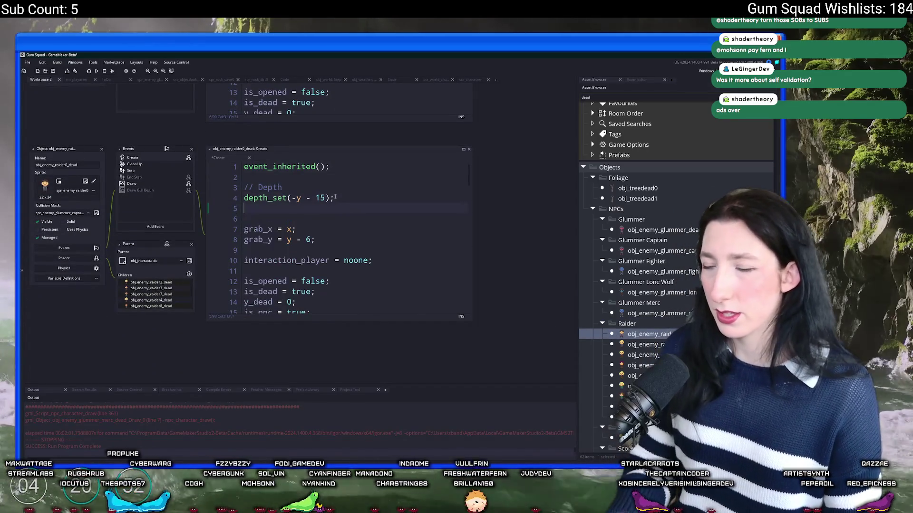
key("Return")
type("character_surface = undefined;")
Step: Paste the character_surface line into obj_enemy_scientist0_dead and obj_enemy_scorpion_red_dead Create events
scroll(665, 261, "down", 3)
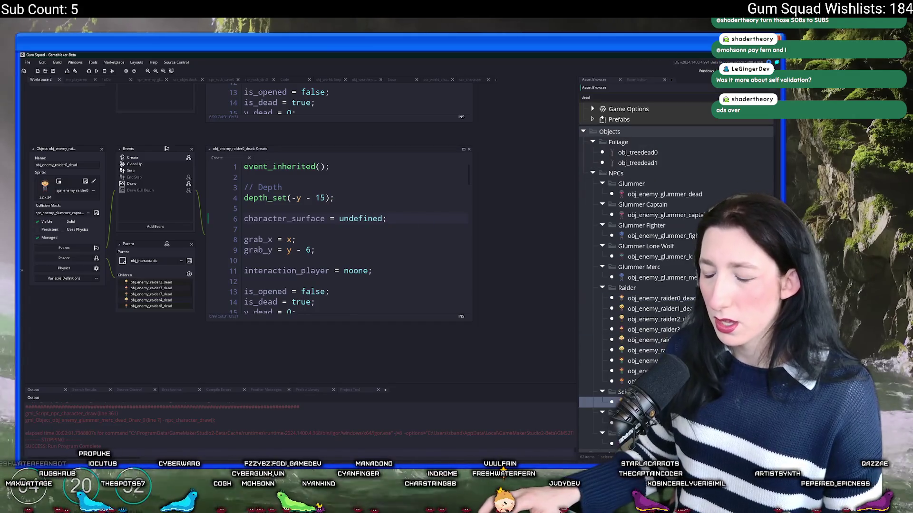
double_click(614, 401)
double_click(132, 158)
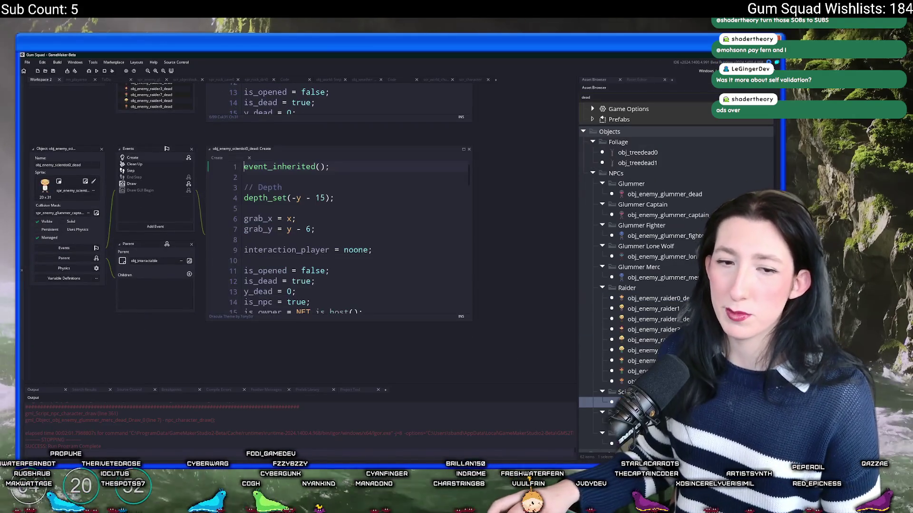
left_click(374, 198)
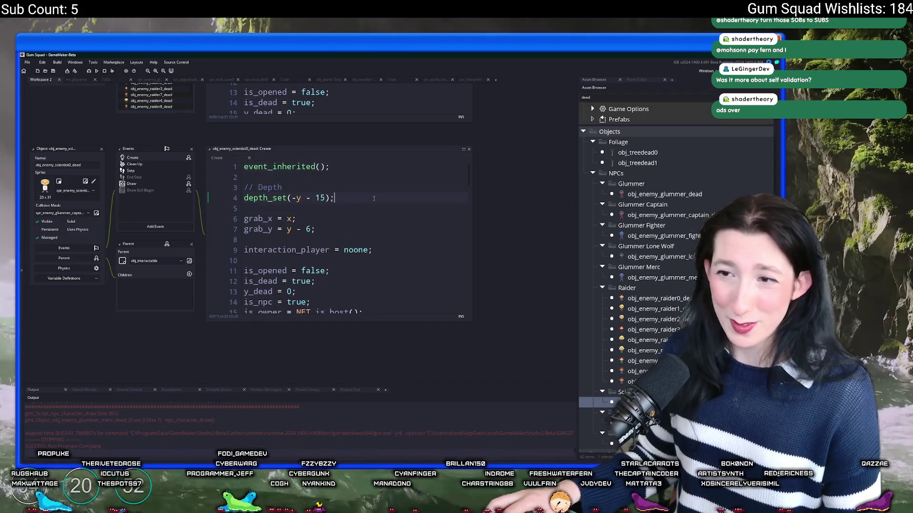
key("Return")
key("Return")
type("character_surface = undefined;")
scroll(632, 276, "down", 2)
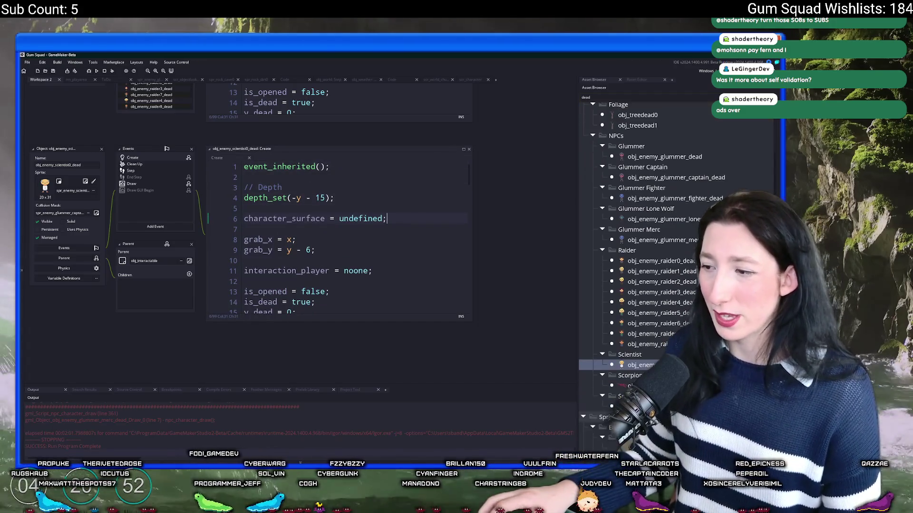
double_click(618, 385)
double_click(155, 157)
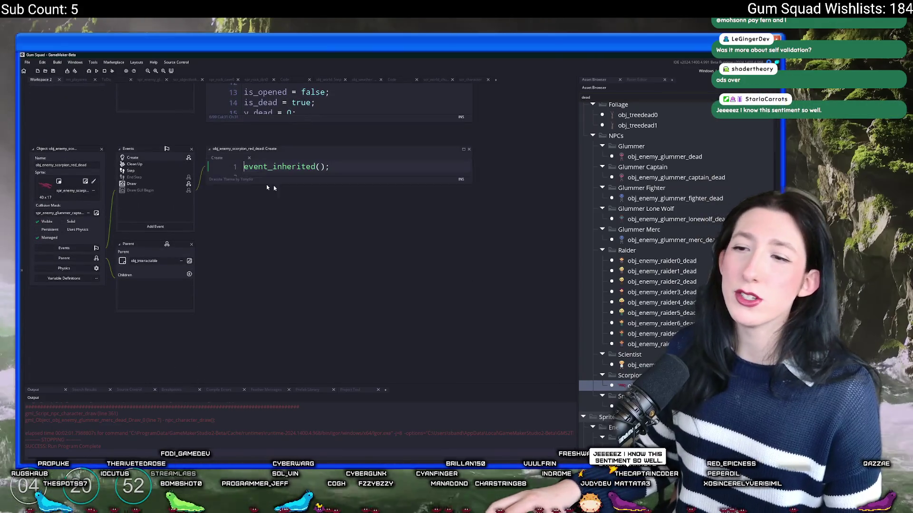
left_click(365, 208)
key("Return")
key("Return")
type("character_surface = undefined;")
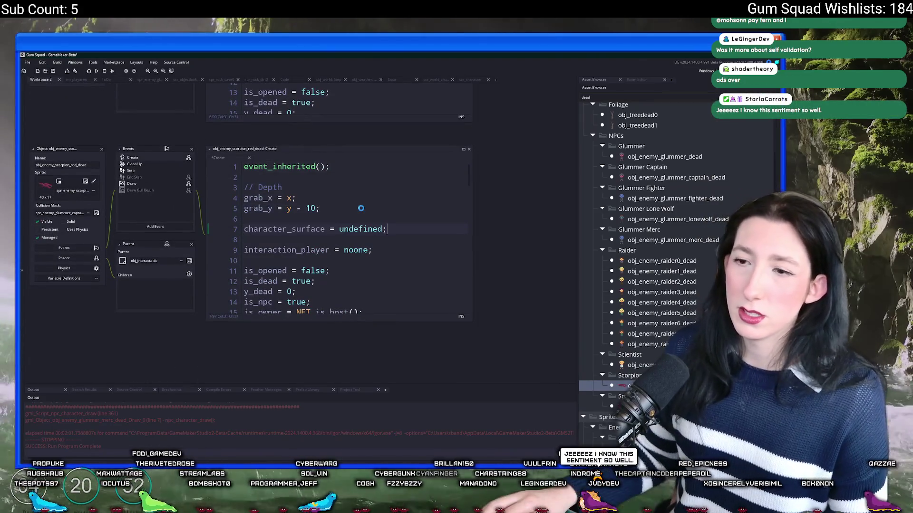
Step: Add the character_surface line to obj_enemy_spider_dead, then open and close obj_enemy_raider7_dead
scroll(680, 306, "down", 1)
double_click(618, 394)
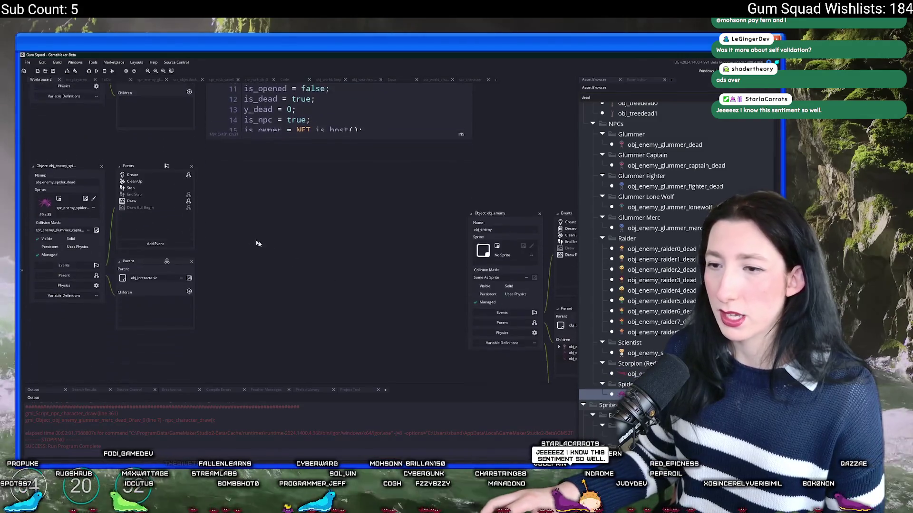
double_click(167, 158)
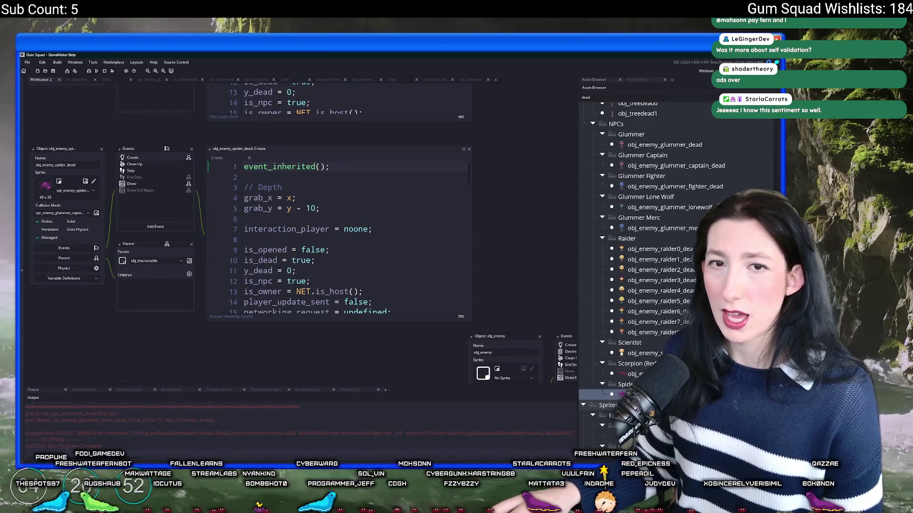
left_click(375, 204)
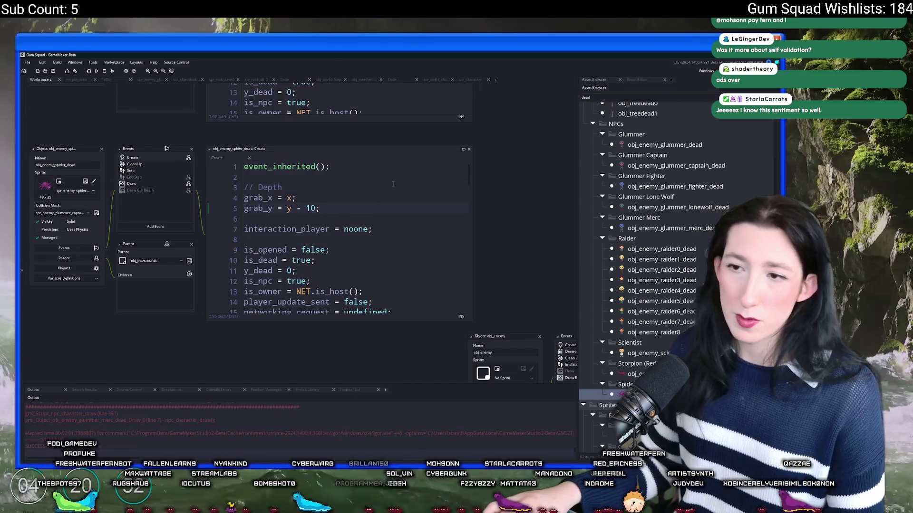
key("Return")
key("Return")
type("character_surface = undefined;")
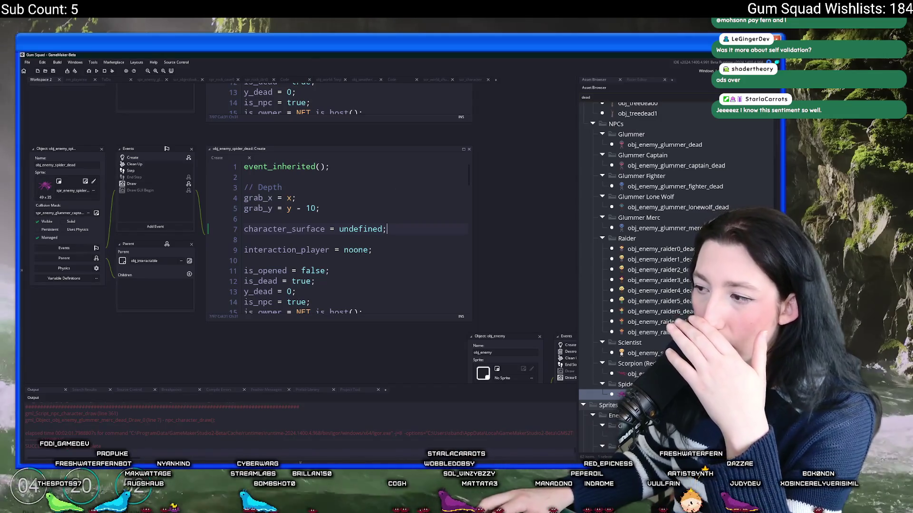
double_click(651, 322)
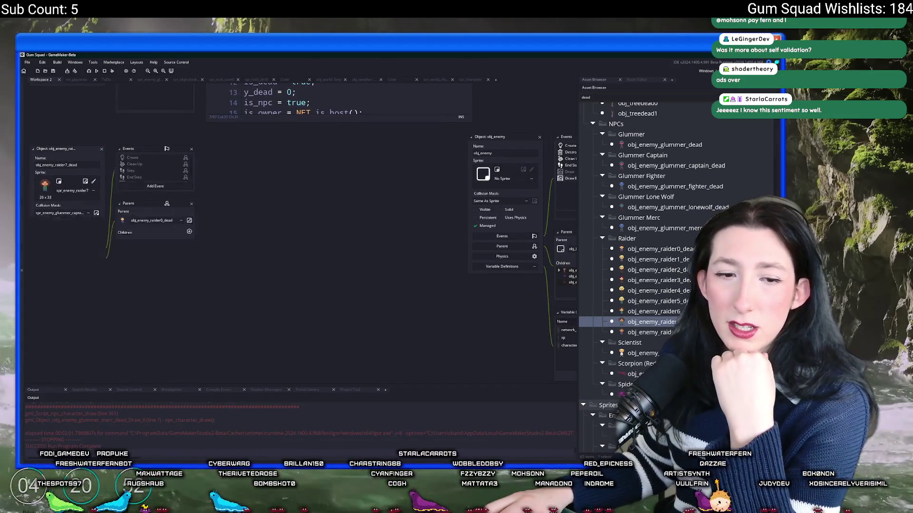
key("ctrl+w")
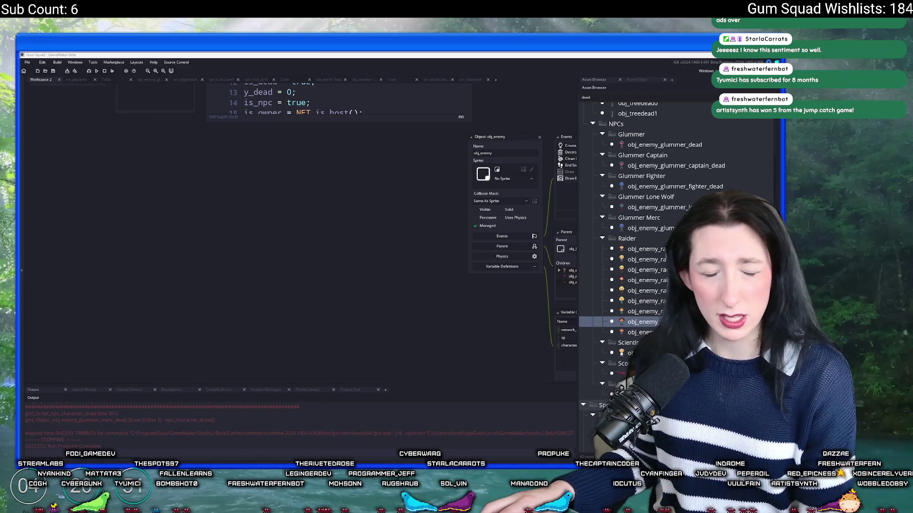
Step: Bring up the Steamworks wishlist statistics window
key("alt+Tab")
Step: Open the lifetime wishlist summary and the Gum Squad wishlist actions report
left_click(192, 131)
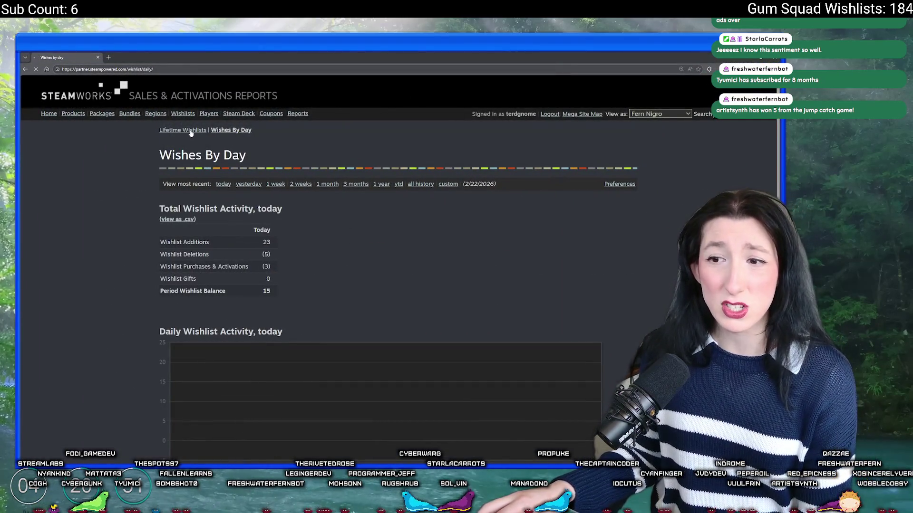
scroll(150, 281, "down", 2)
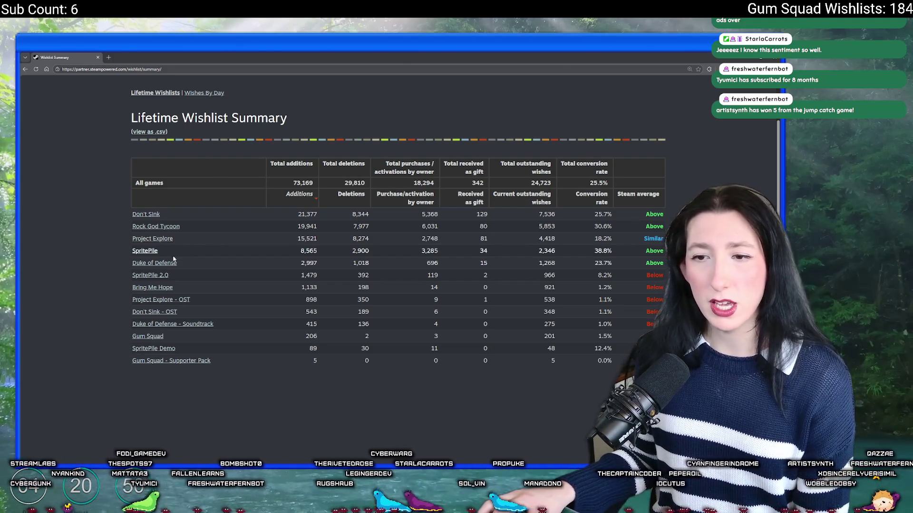
left_click(147, 336)
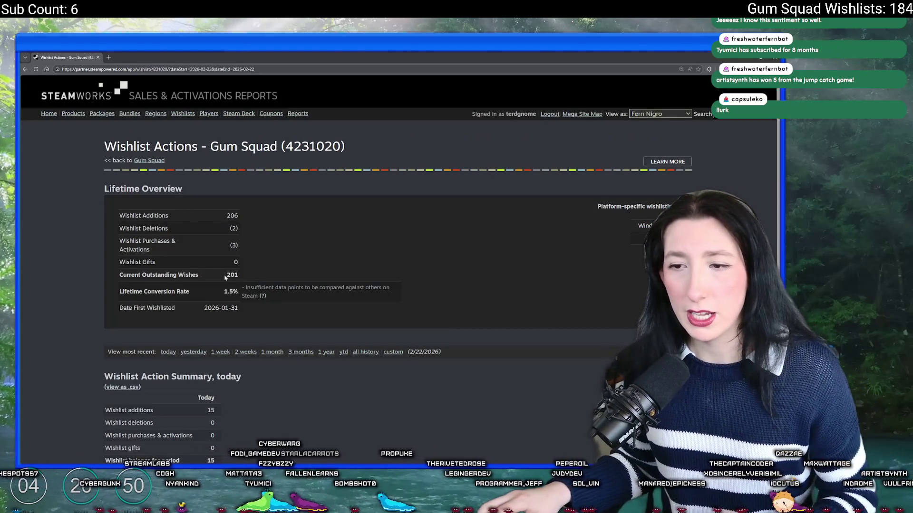
scroll(228, 356, "down", 3)
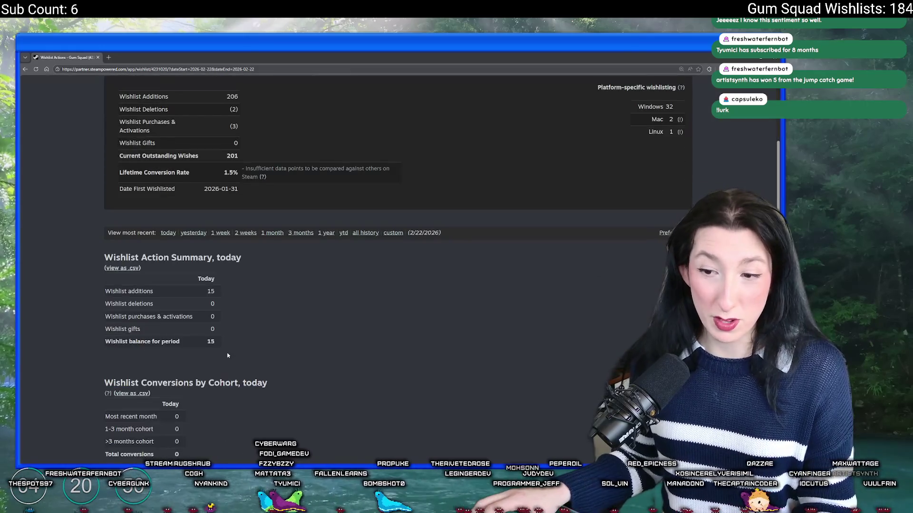
scroll(227, 355, "down", 4)
scroll(192, 248, "up", 6)
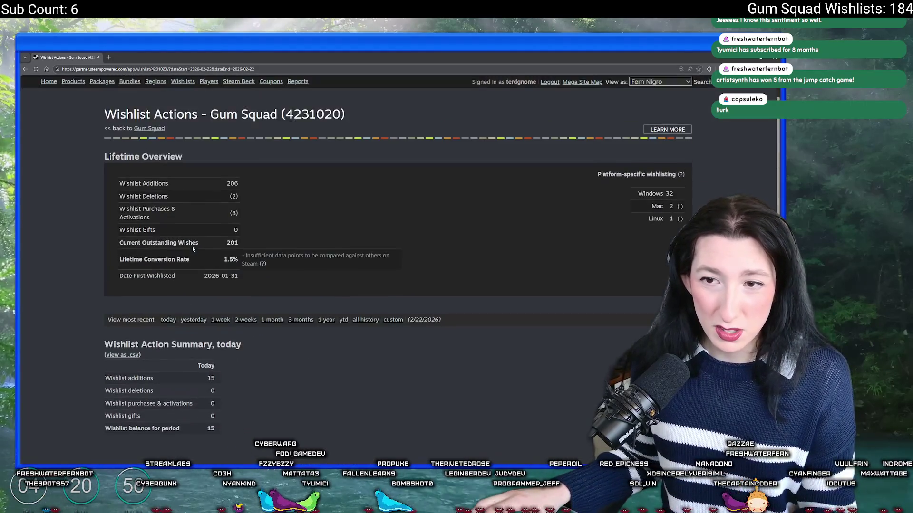
scroll(450, 244, "down", 8)
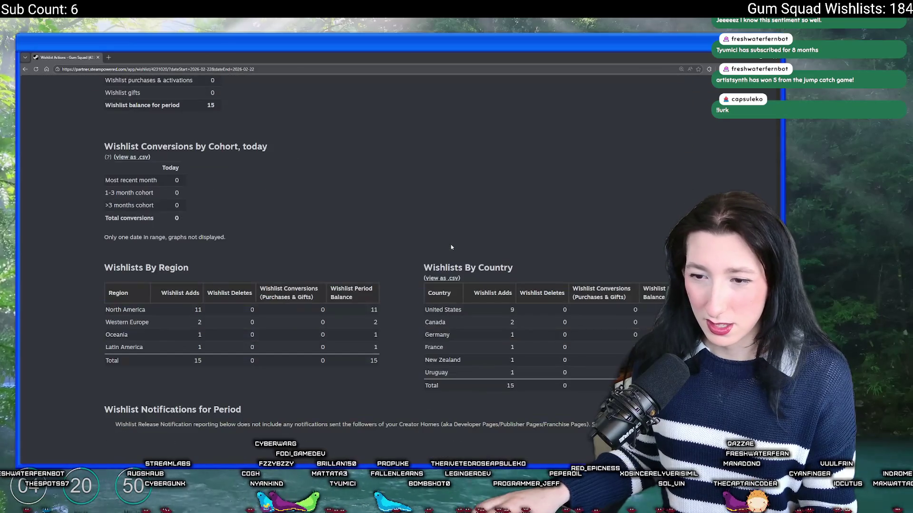
scroll(256, 228, "up", 5)
Step: Limit the report to today's figures: 206 lifetime, 201 outstanding, 15 added today
left_click(166, 205)
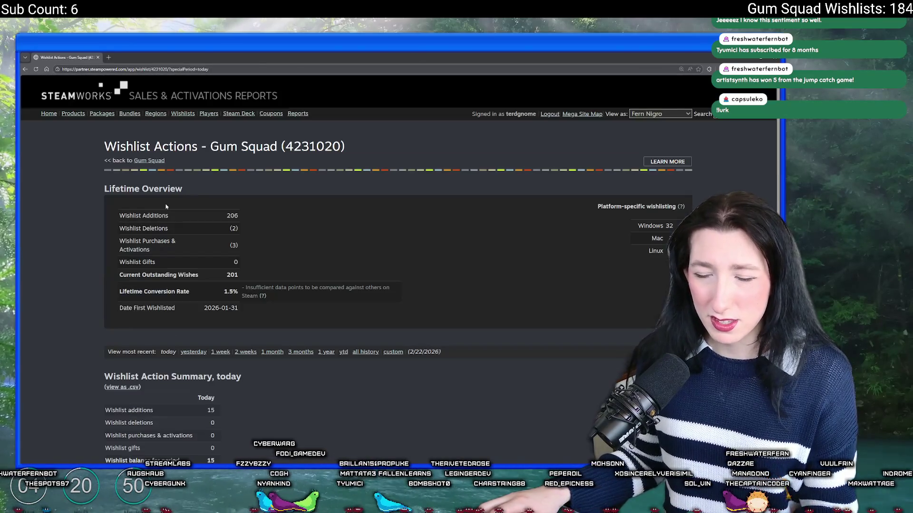
scroll(225, 341, "down", 1)
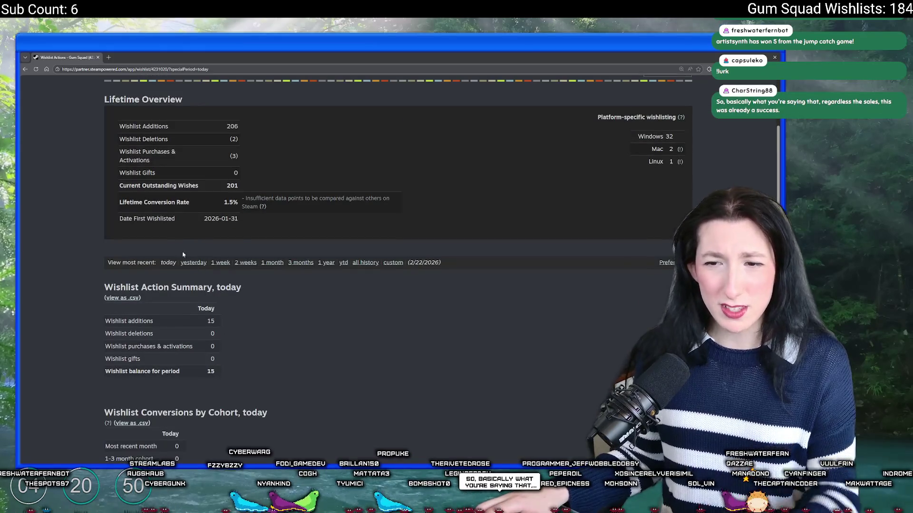
scroll(284, 342, "down", 6)
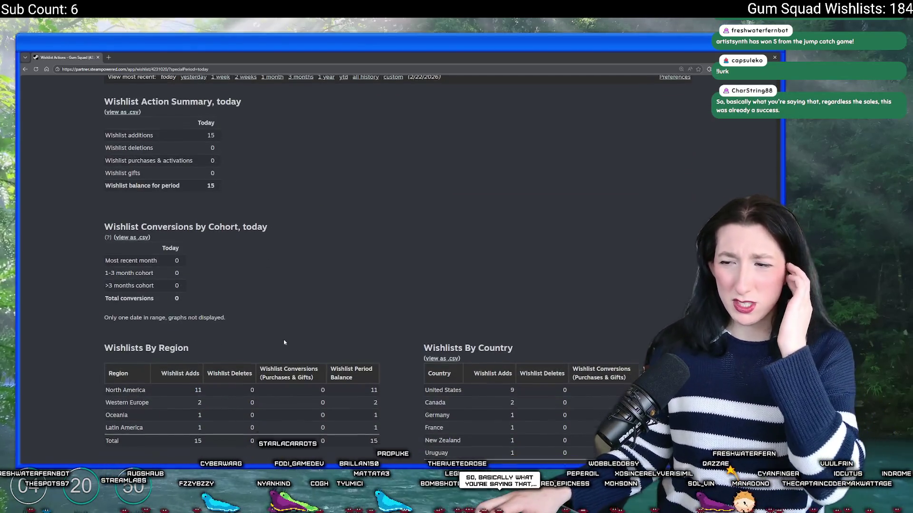
scroll(284, 340, "up", 7)
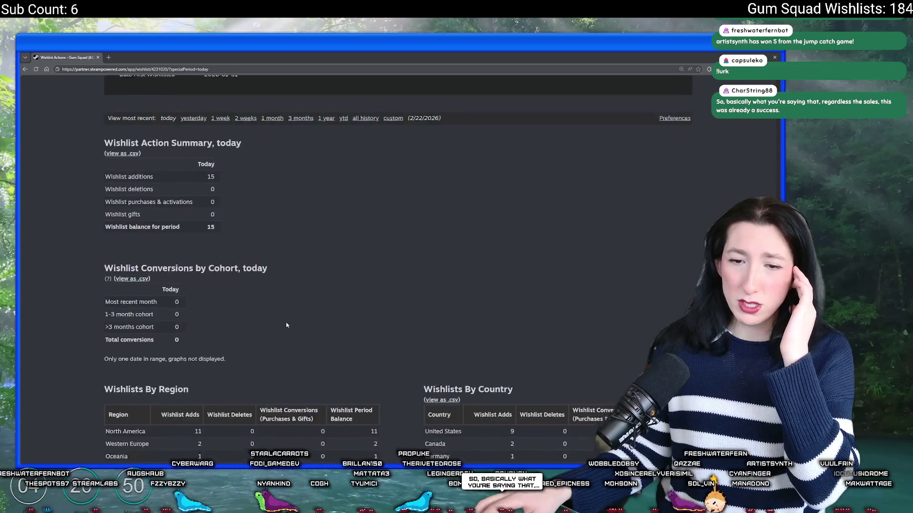
scroll(283, 322, "up", 1)
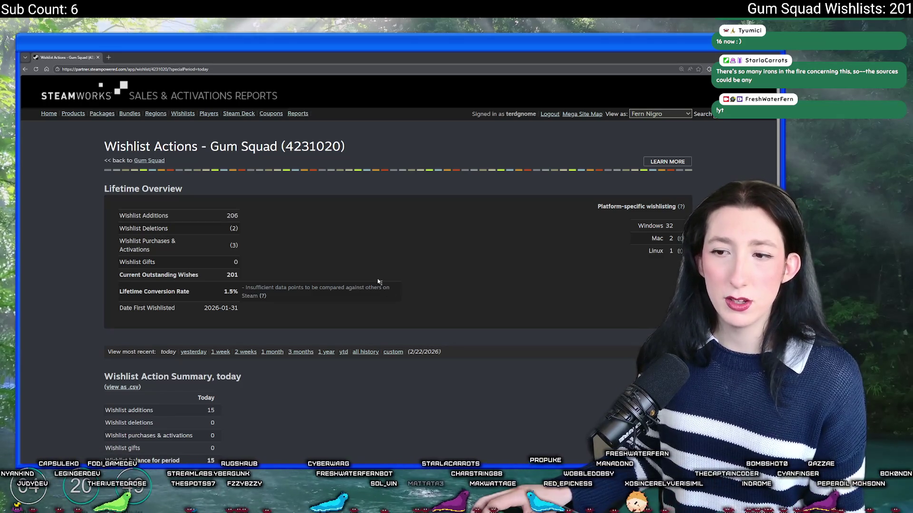
Step: Leave the wishlist report for the GameMaker window, then bring up the system search
key("alt+Tab")
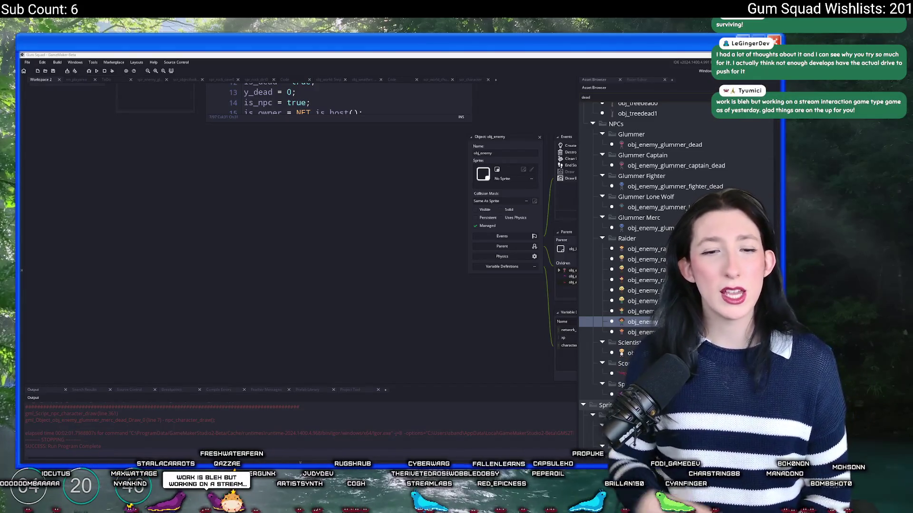
key("super")
Step: Launch Steam from search and go to the store's New Releases page
type("steam")
key("Return")
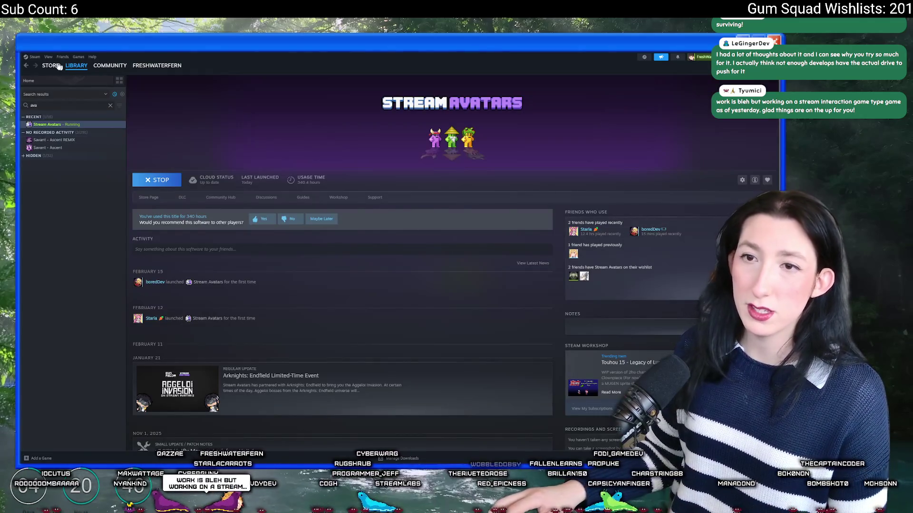
left_click(50, 65)
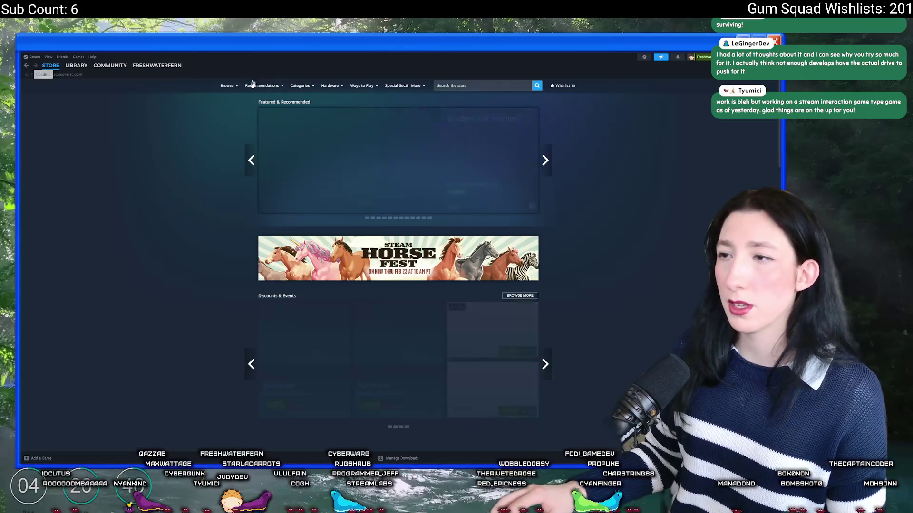
scroll(570, 214, "down", 15)
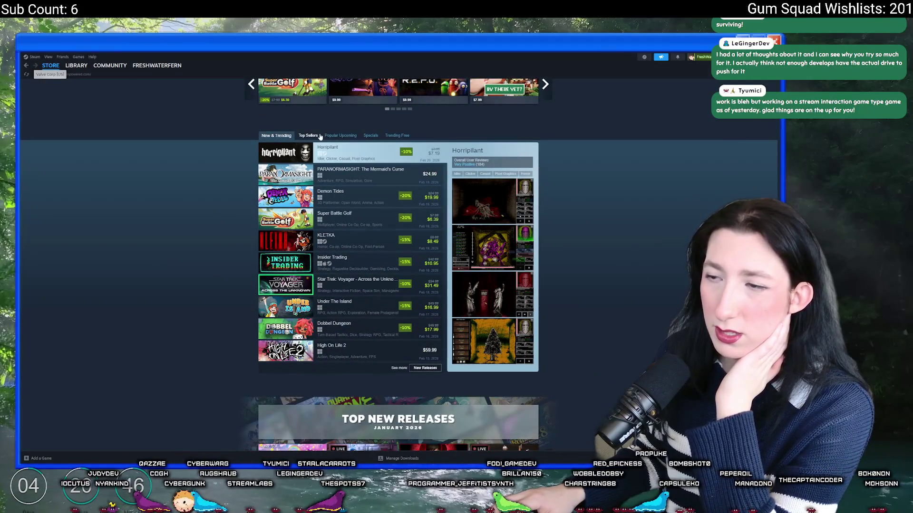
left_click(437, 367)
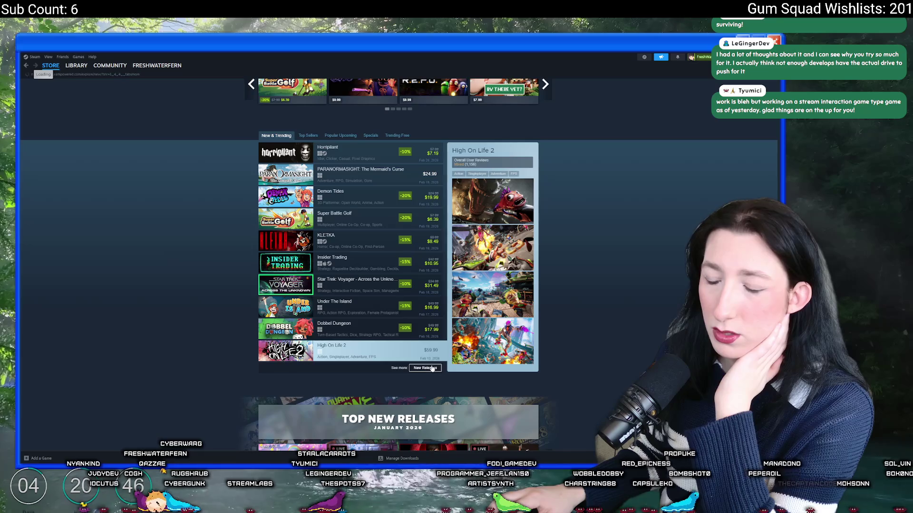
Step: Switch to the New Releases list and browse the newly released games and their prices
scroll(362, 311, "down", 3)
scroll(362, 311, "down", 5)
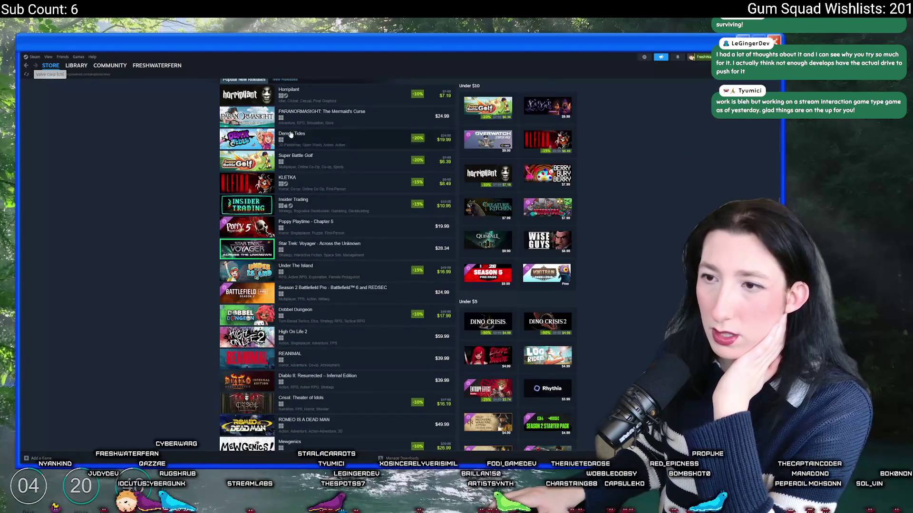
scroll(289, 116, "up", 1)
left_click(286, 109)
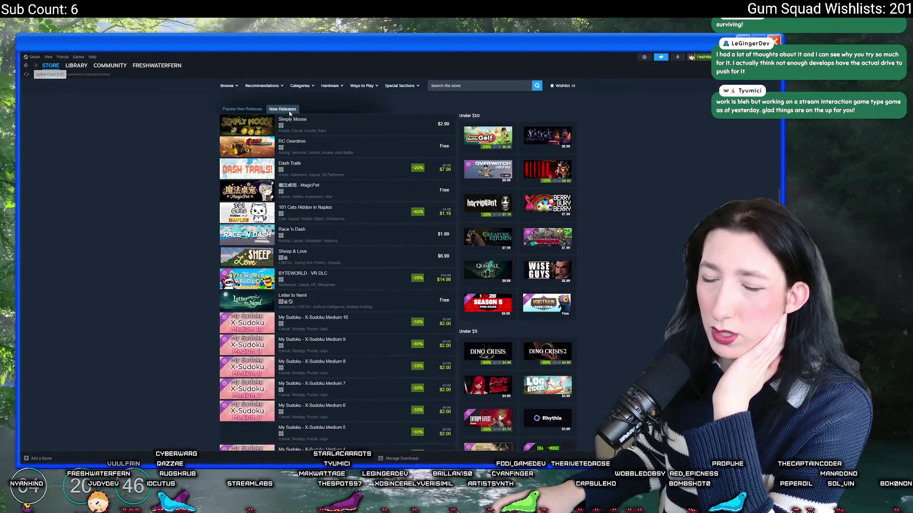
mouse_move(325, 125)
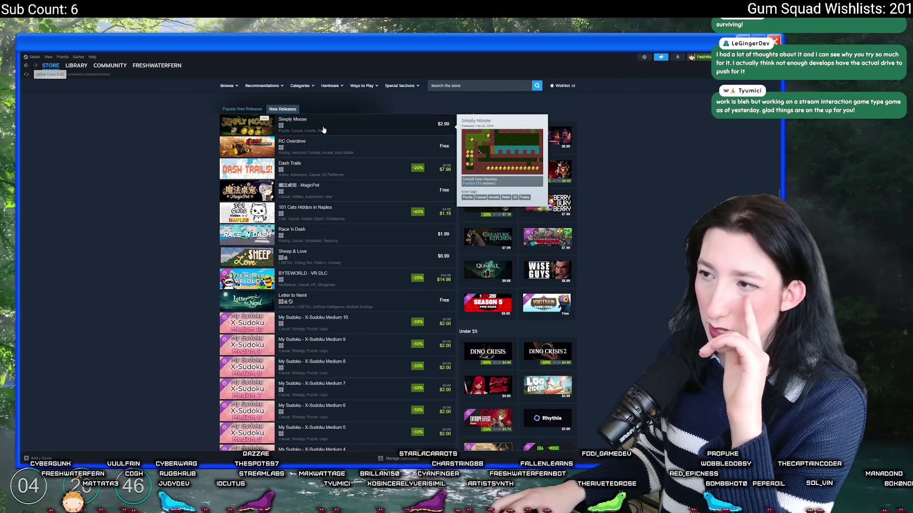
mouse_move(319, 143)
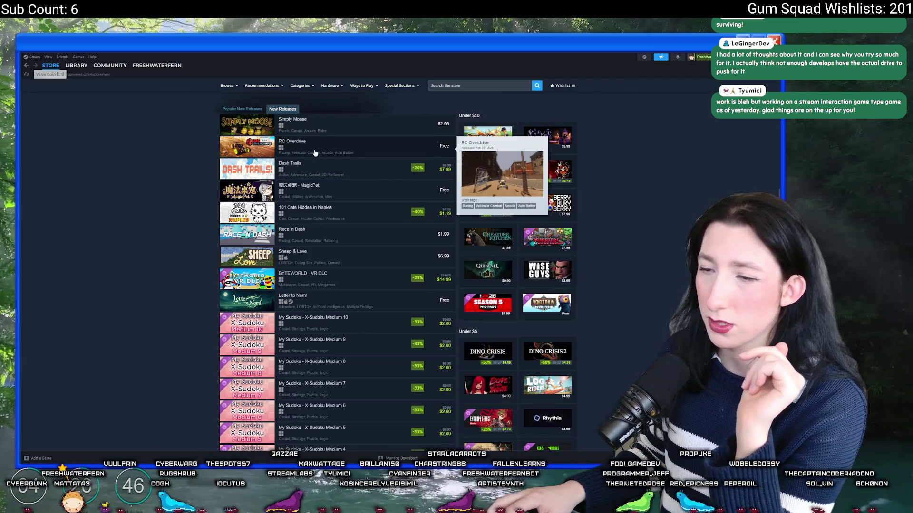
mouse_move(309, 163)
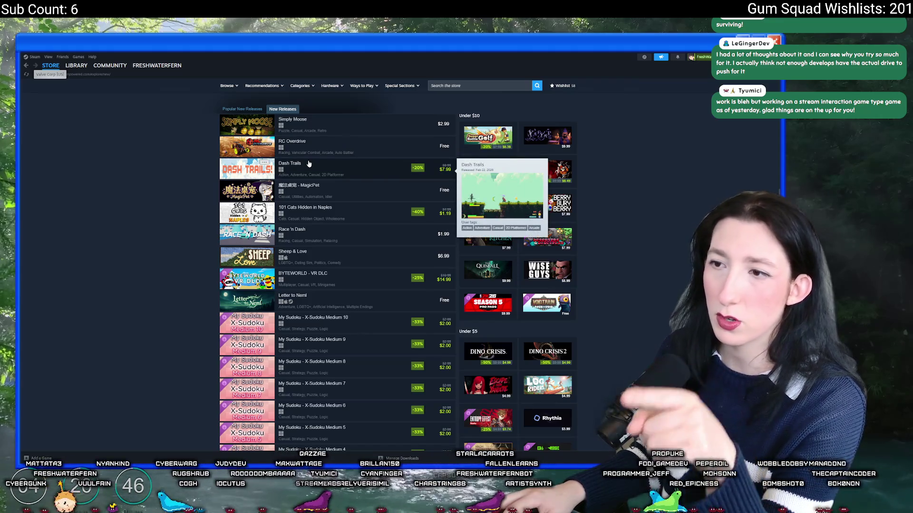
mouse_move(306, 212)
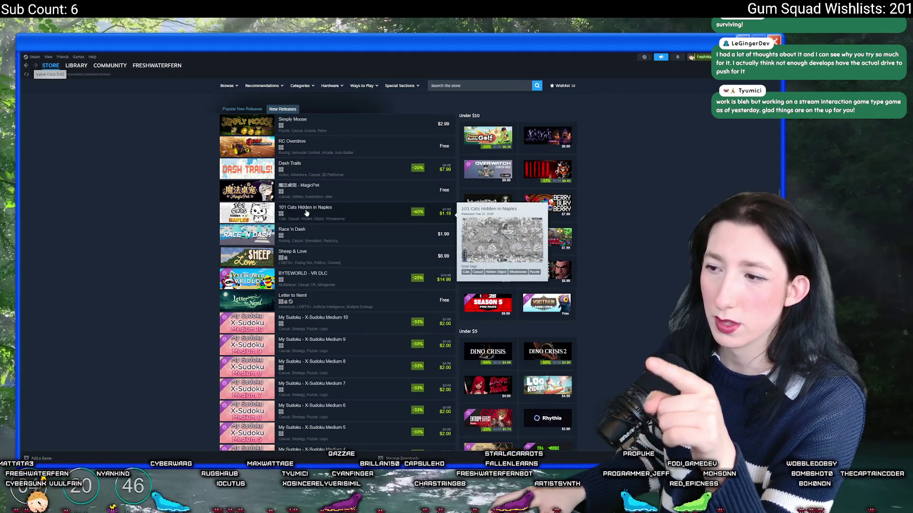
mouse_move(306, 229)
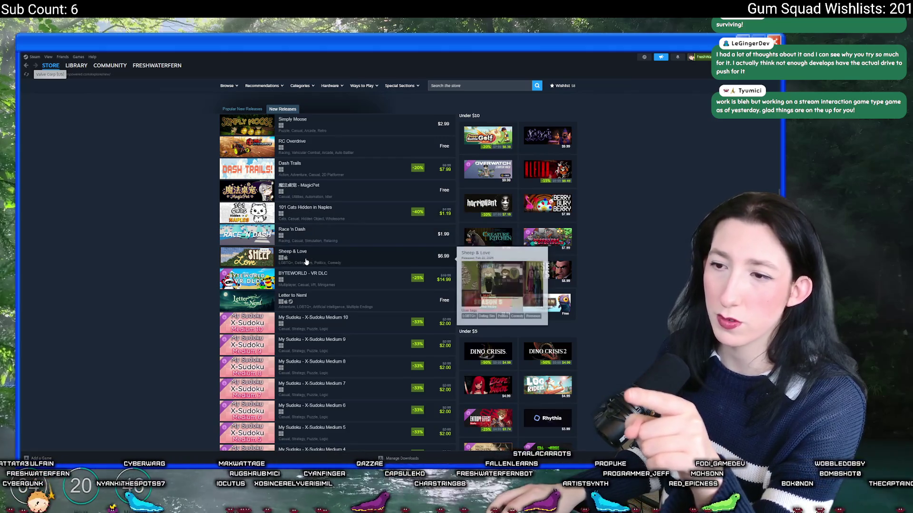
mouse_move(305, 275)
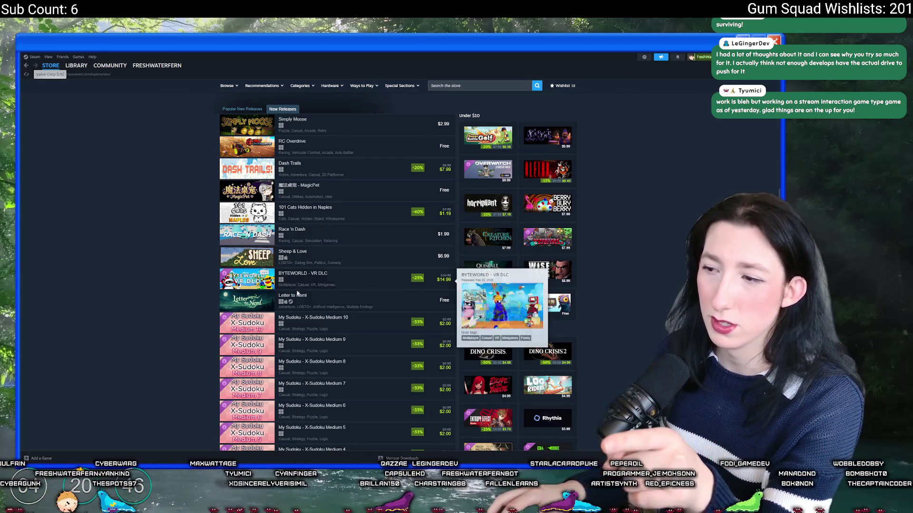
scroll(303, 320, "down", 6)
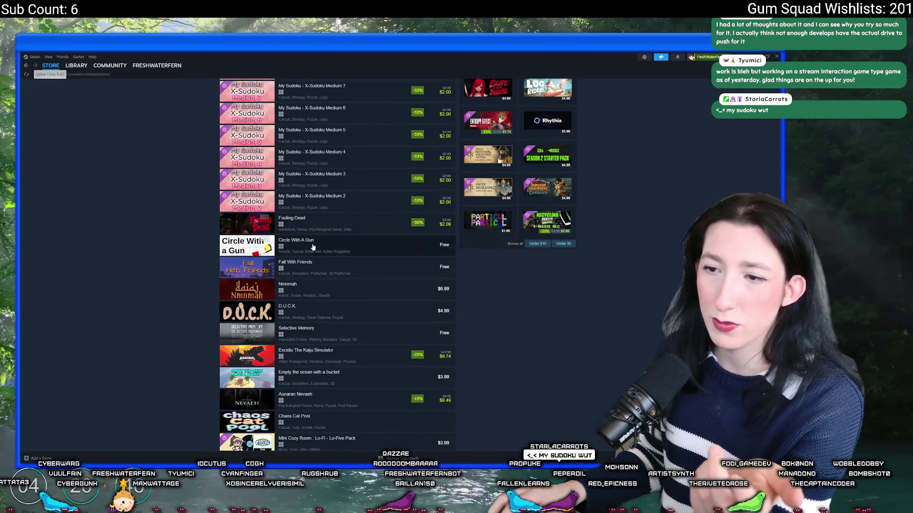
mouse_move(313, 248)
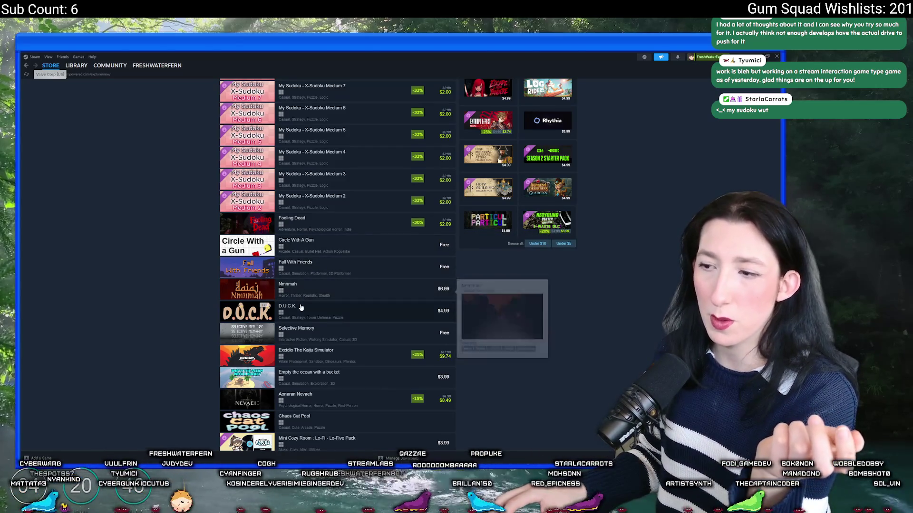
mouse_move(302, 310)
scroll(303, 309, "down", 1)
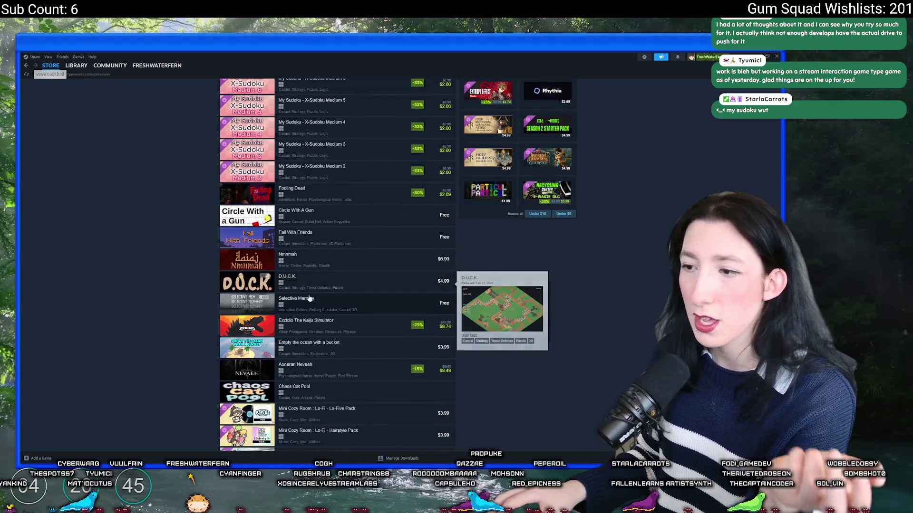
mouse_move(326, 323)
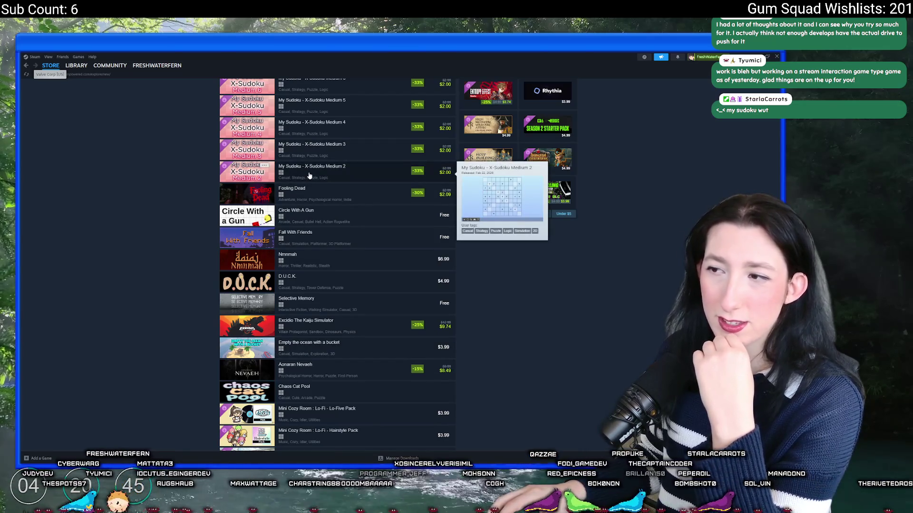
scroll(321, 307, "down", 3)
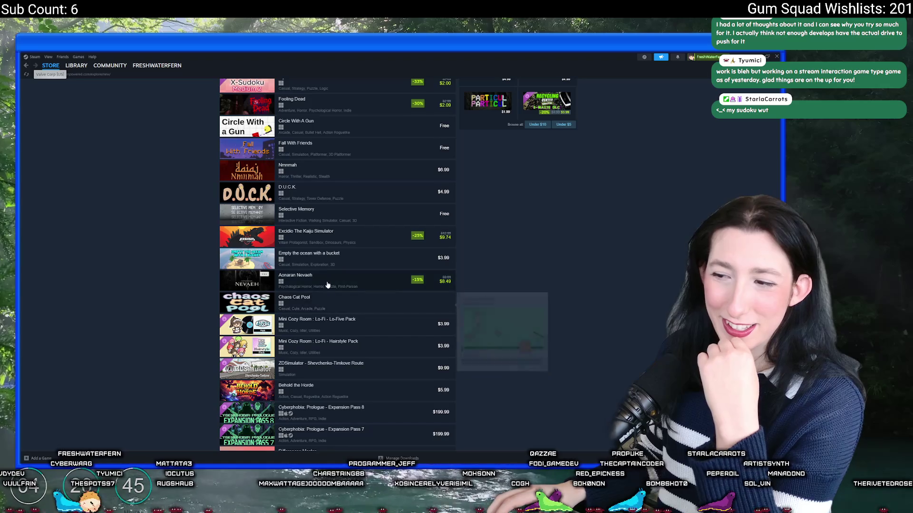
scroll(321, 304, "down", 3)
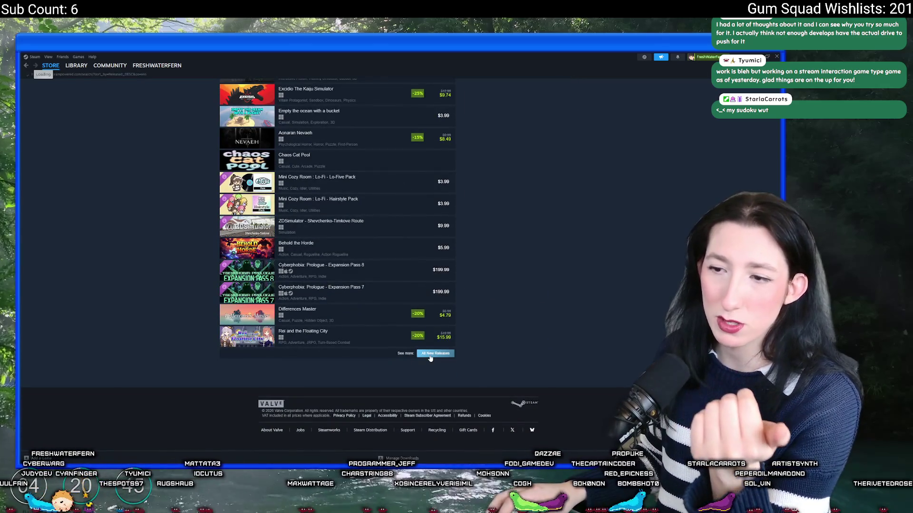
scroll(315, 232, "down", 5)
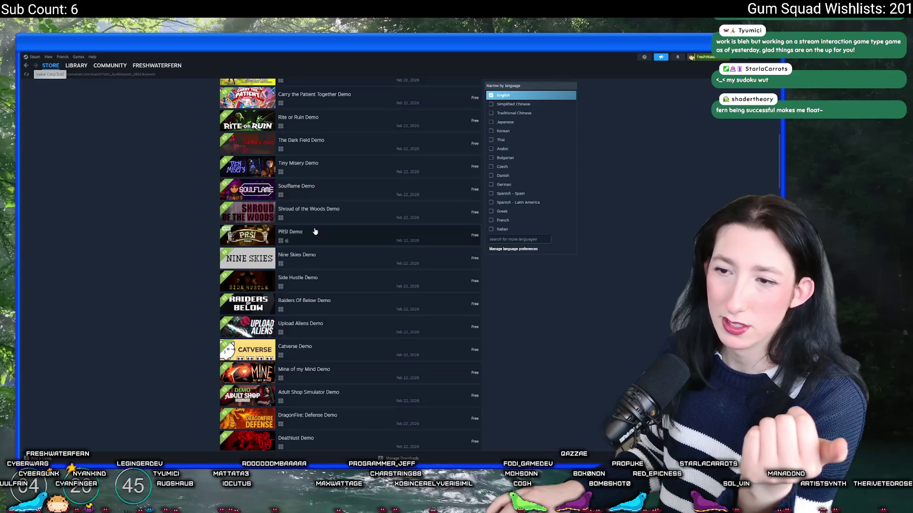
scroll(315, 232, "down", 5)
scroll(314, 247, "down", 5)
scroll(339, 163, "down", 15)
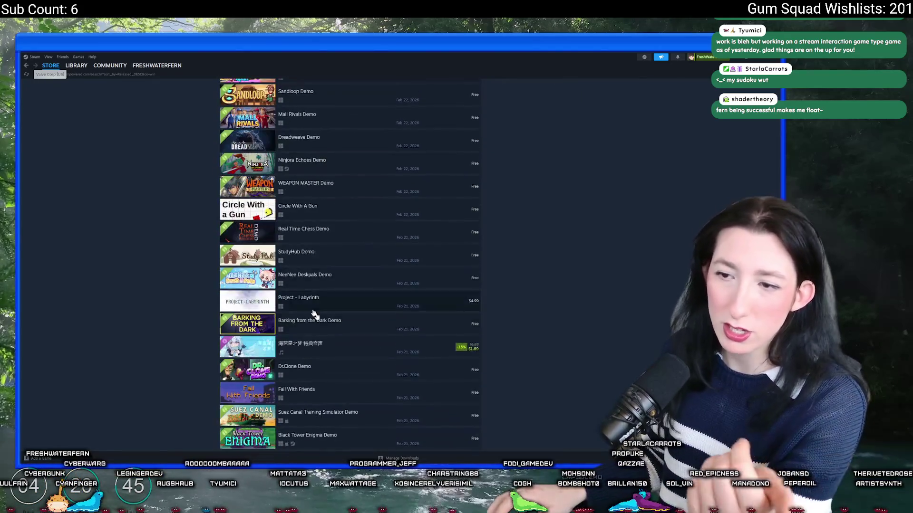
scroll(313, 313, "down", 15)
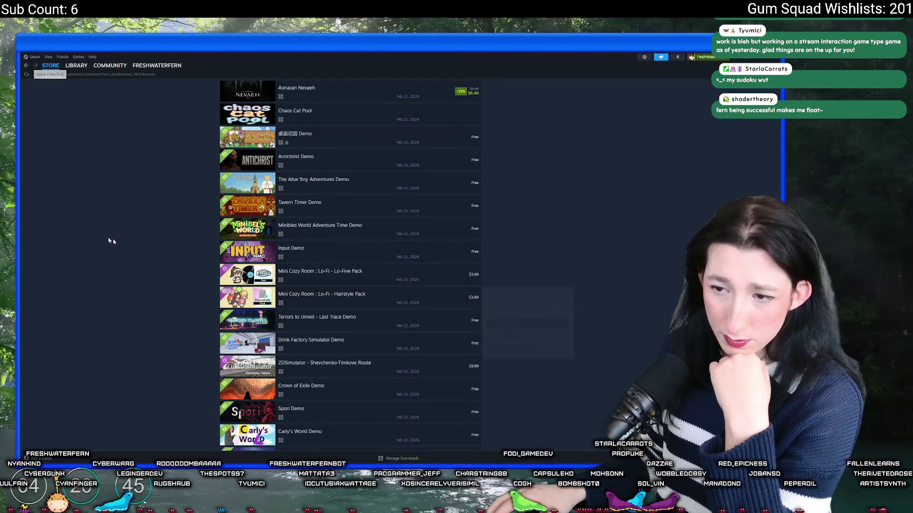
scroll(109, 241, "down", 4)
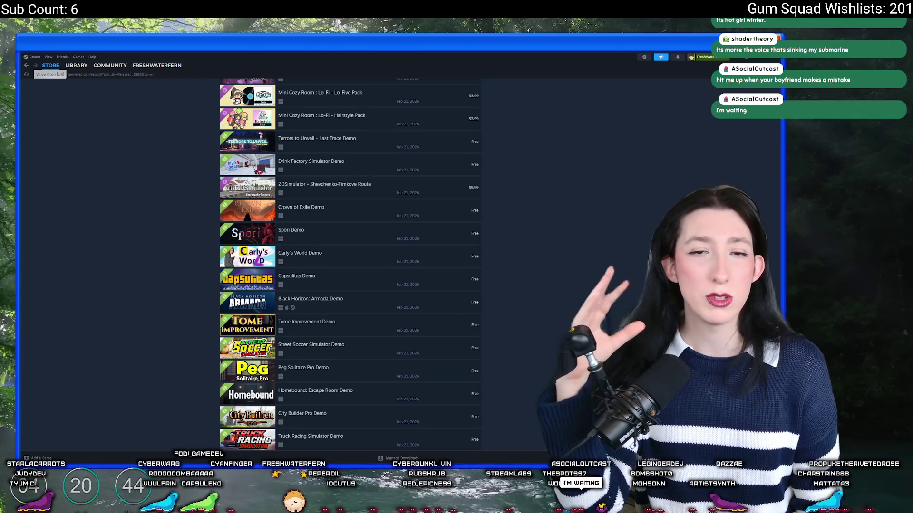
Step: Jump to the top of the results and go back to the New Releases overview
scroll(405, 316, "up", 20)
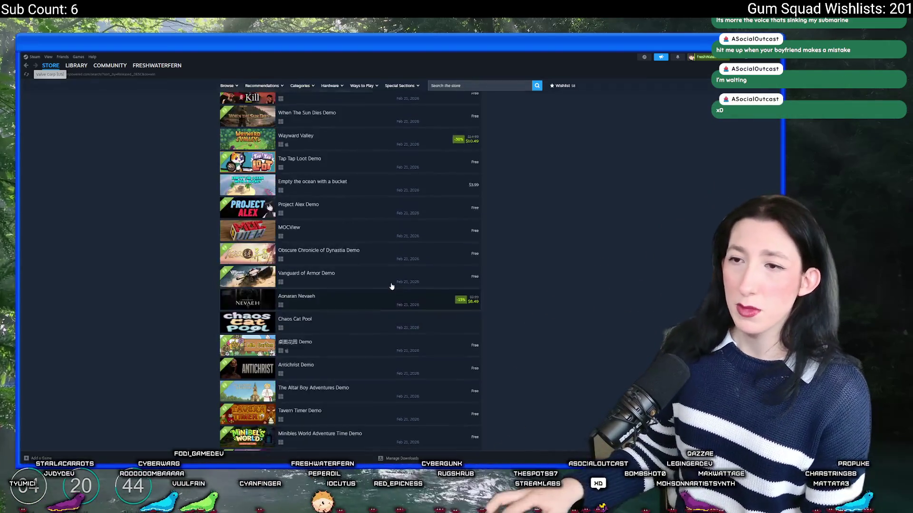
scroll(357, 265, "up", 10)
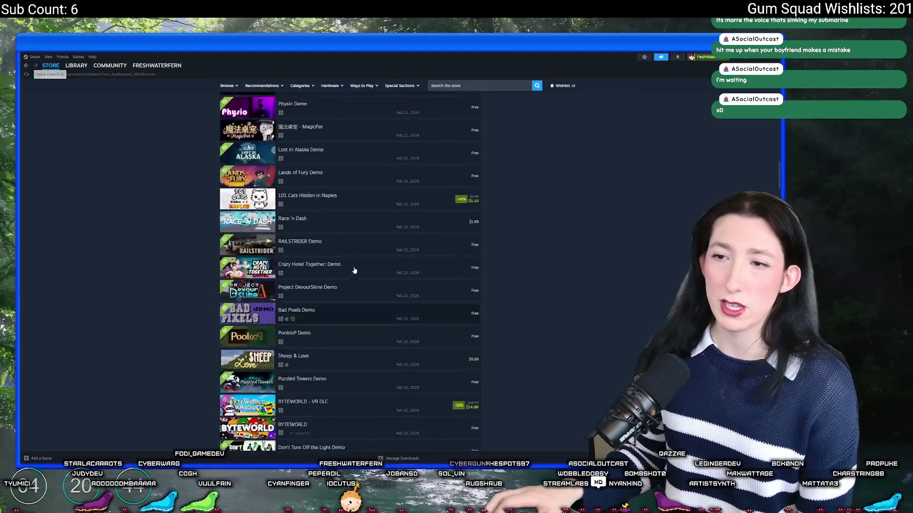
scroll(347, 244, "down", 20)
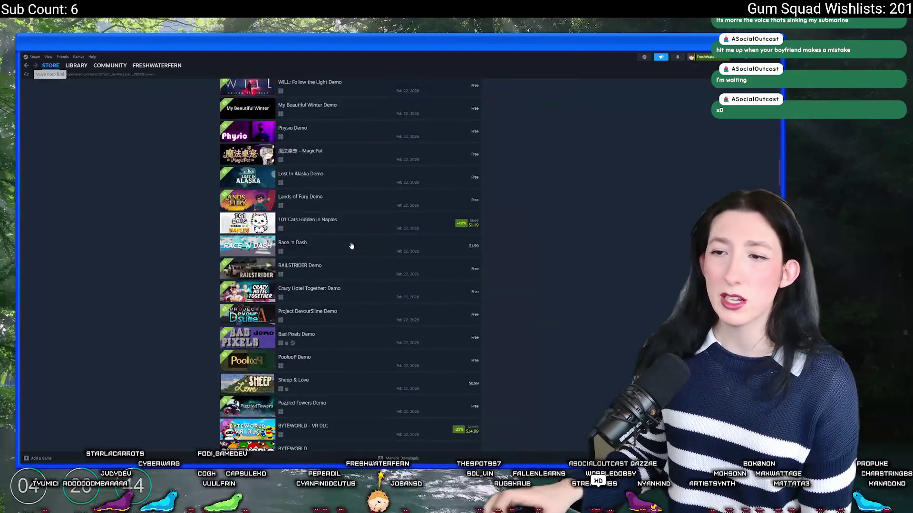
scroll(305, 236, "down", 20)
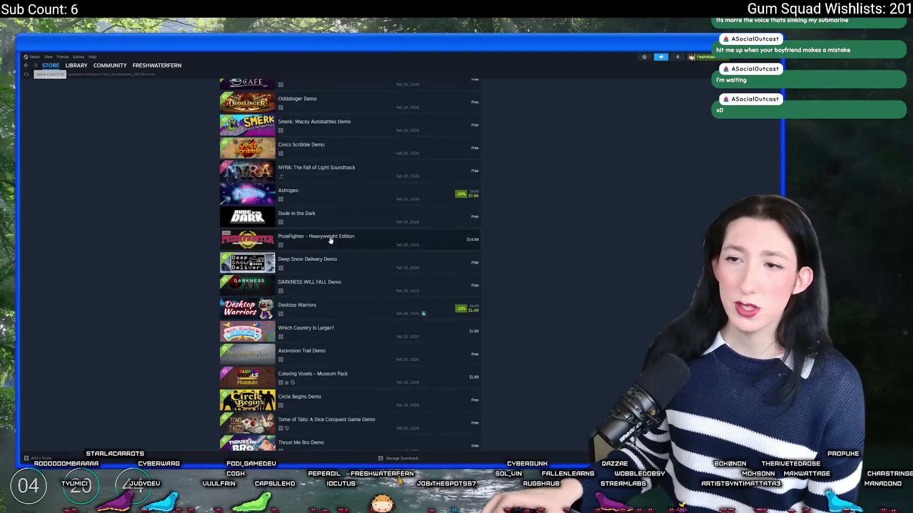
key("Home")
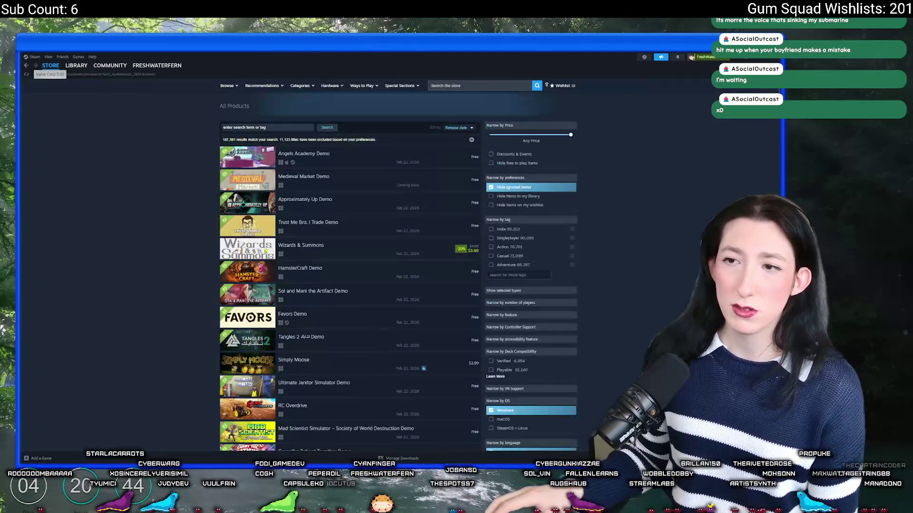
left_click(26, 66)
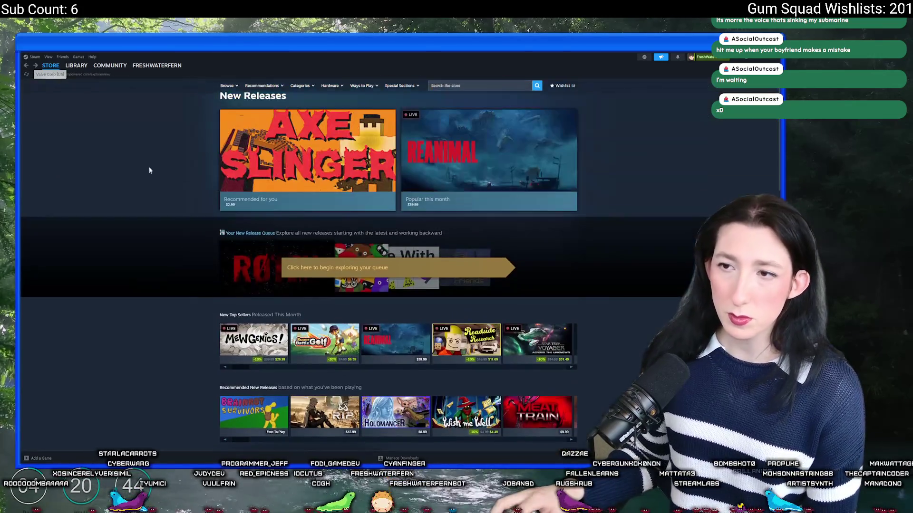
Step: Browse the Popular New Releases list, then switch back to GameMaker
scroll(200, 147, "down", 6)
mouse_move(285, 184)
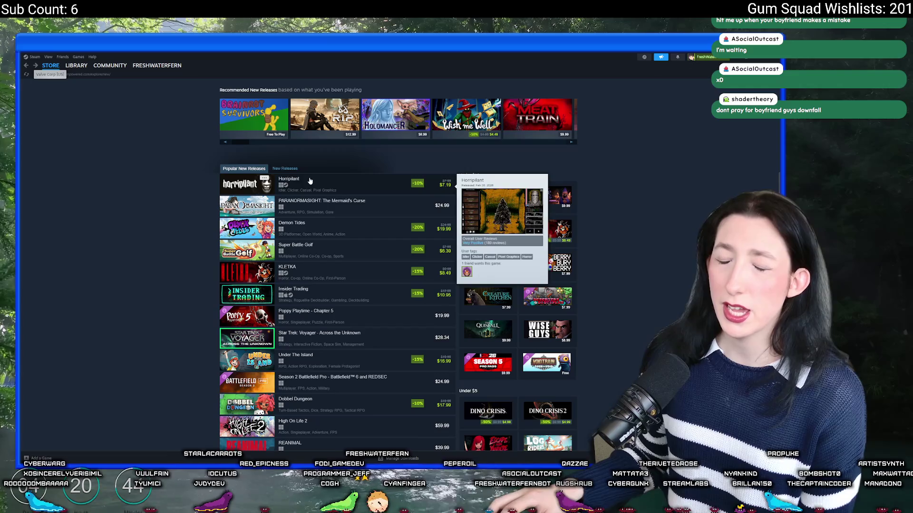
mouse_move(306, 208)
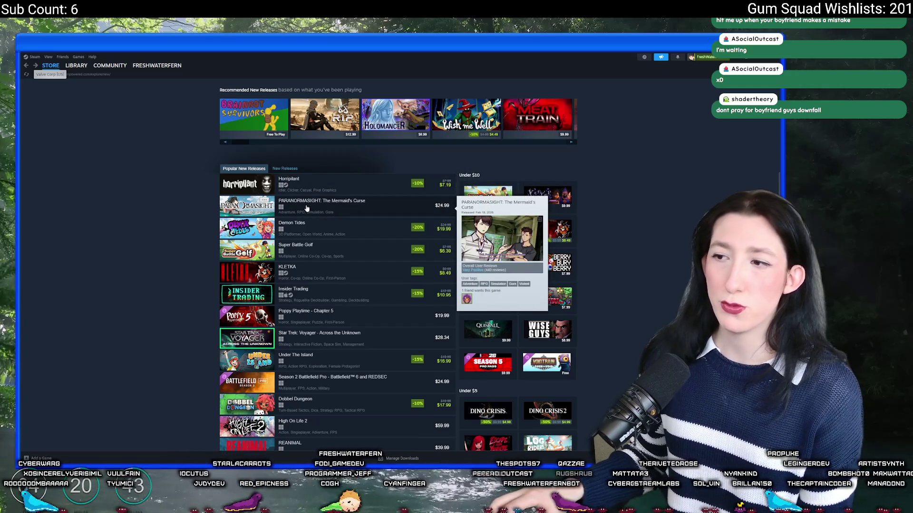
mouse_move(299, 229)
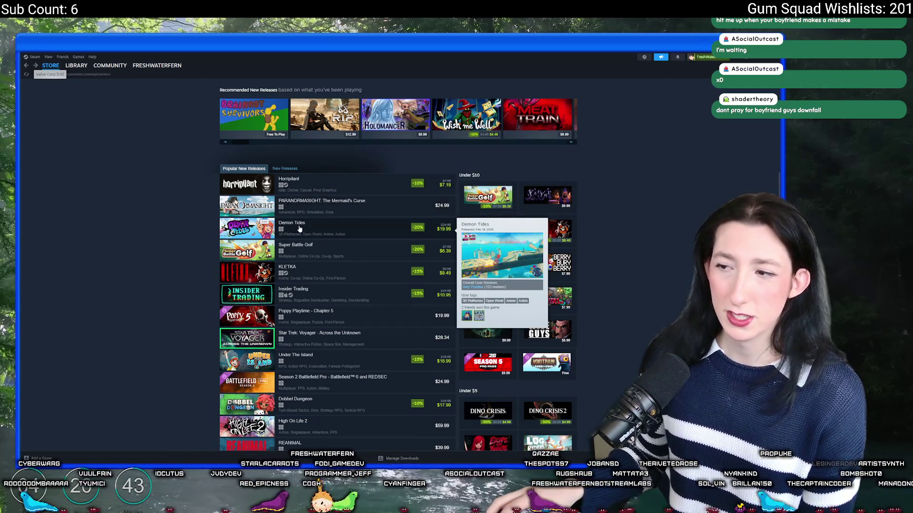
mouse_move(297, 245)
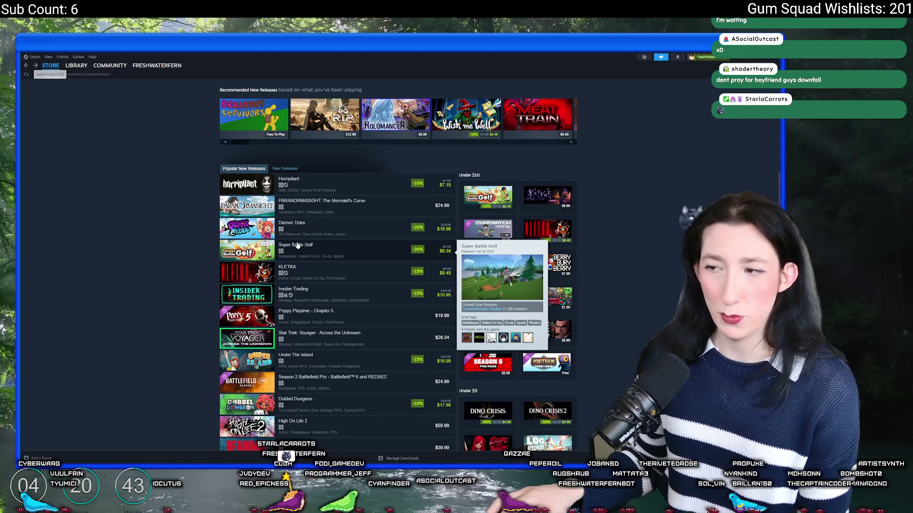
mouse_move(282, 273)
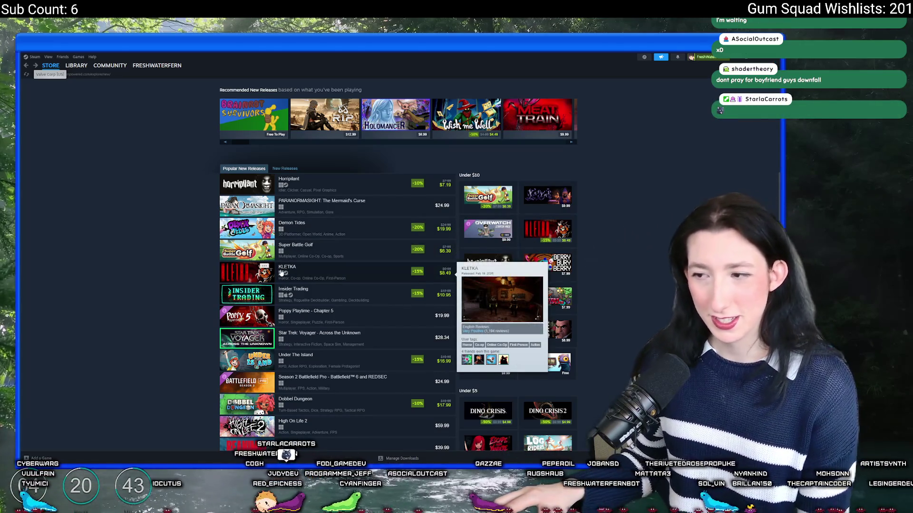
mouse_move(287, 294)
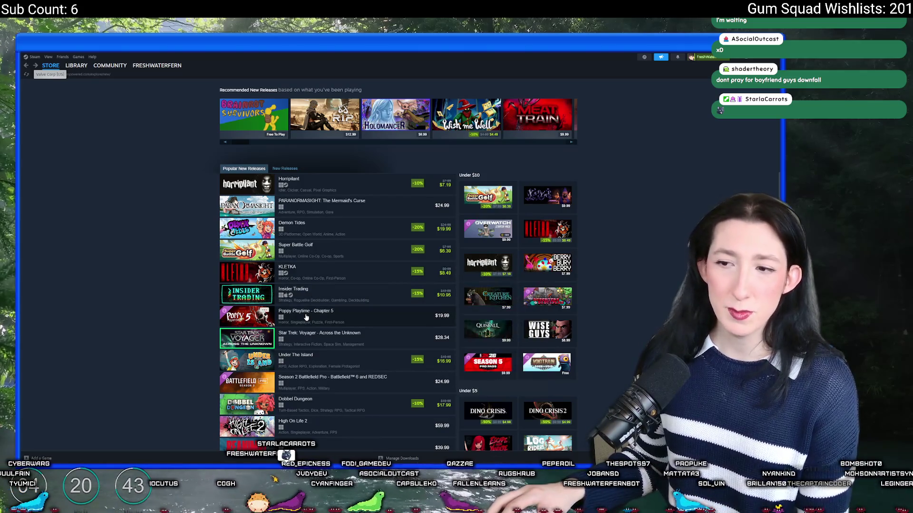
mouse_move(289, 338)
mouse_move(297, 358)
scroll(296, 358, "down", 2)
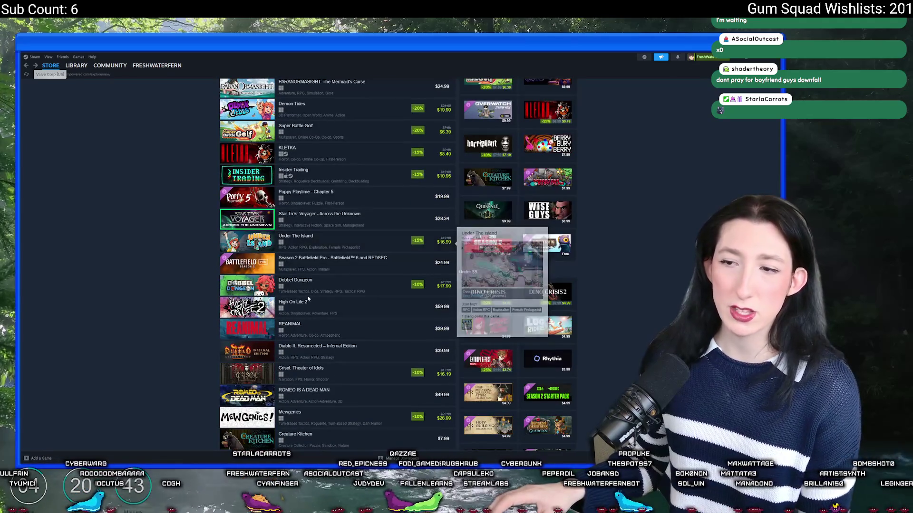
scroll(271, 343, "down", 2)
scroll(271, 343, "down", 3)
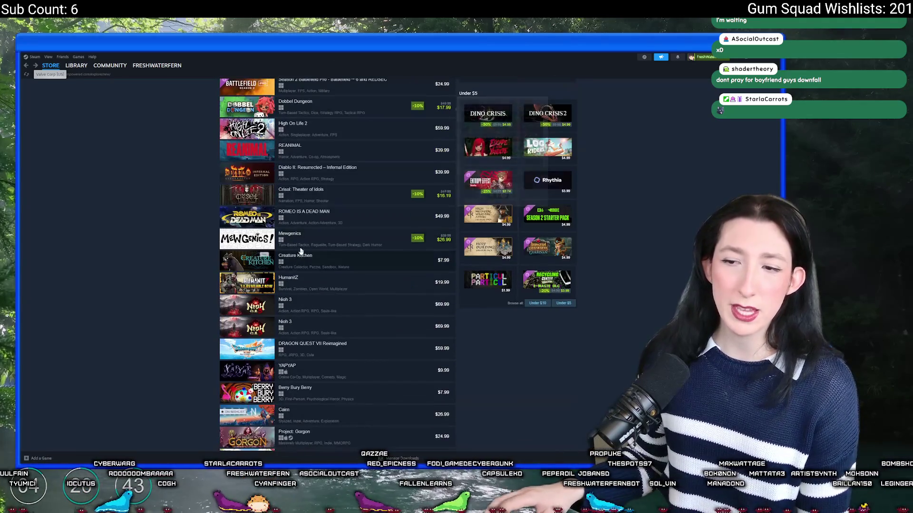
scroll(297, 285, "down", 7)
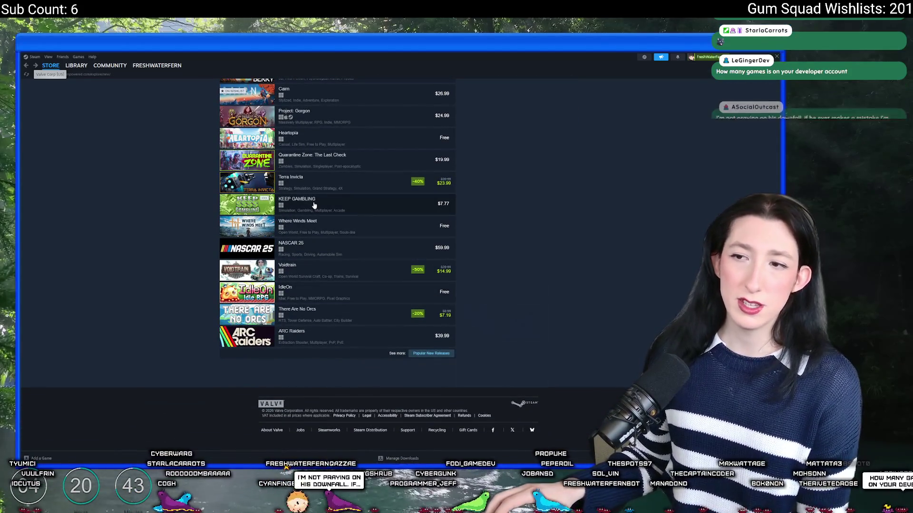
scroll(313, 217, "up", 5)
scroll(313, 217, "up", 10)
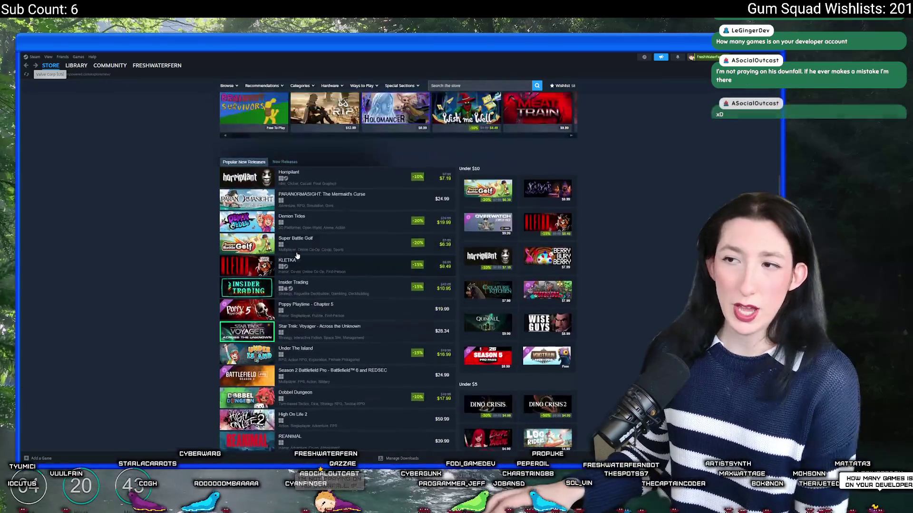
key("alt+Tab")
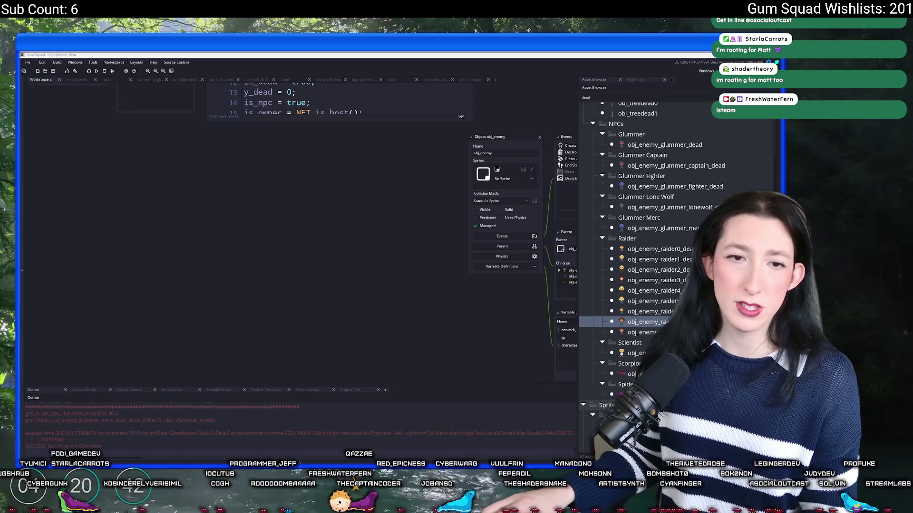
Step: Switch from GameMaker to the developer's games listed on the Steam store
key("alt+Tab")
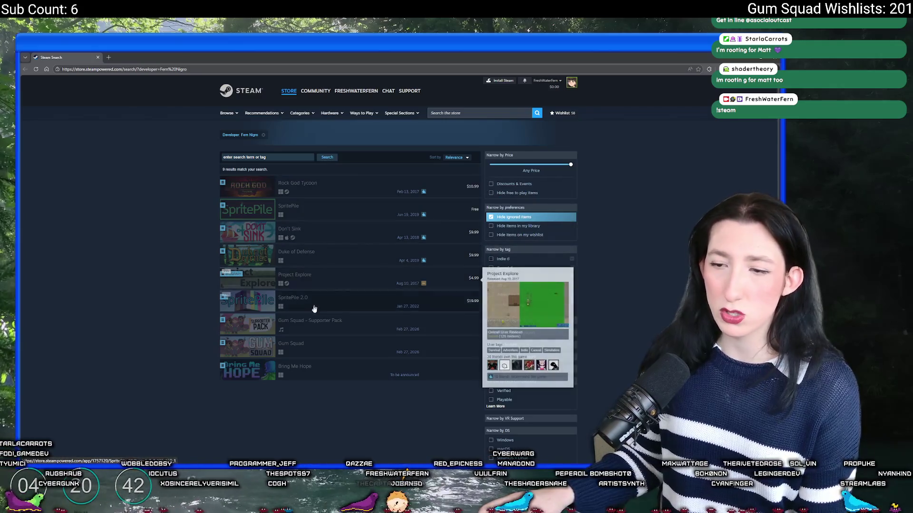
Step: Return to GameMaker with obj_enemy's Create code still open
key("alt+Tab")
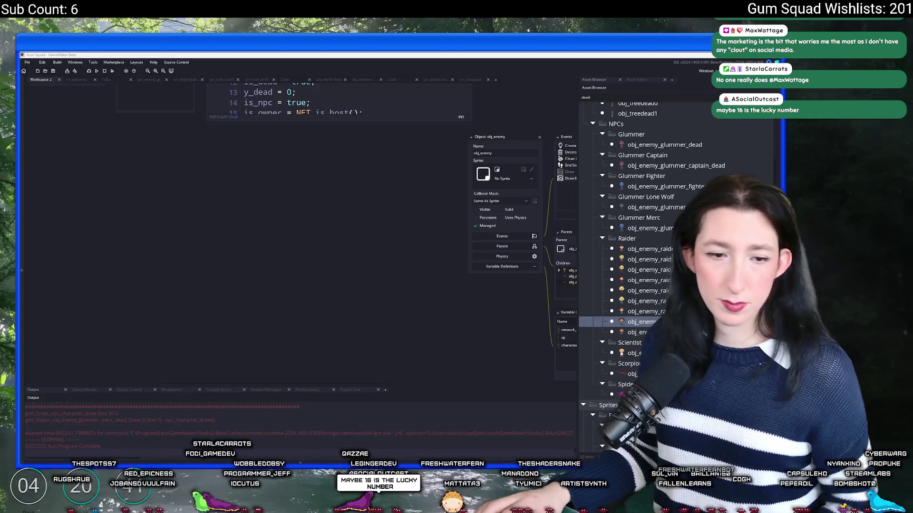
Step: Add a new empty workspace and close the old cluttered Workspace 2
left_click(313, 271)
scroll(305, 264, "up", 5)
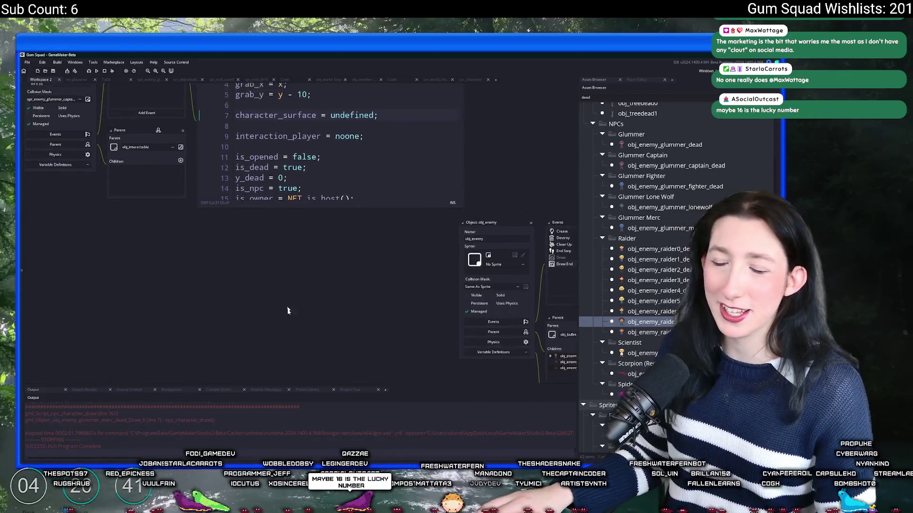
scroll(175, 160, "down", 6)
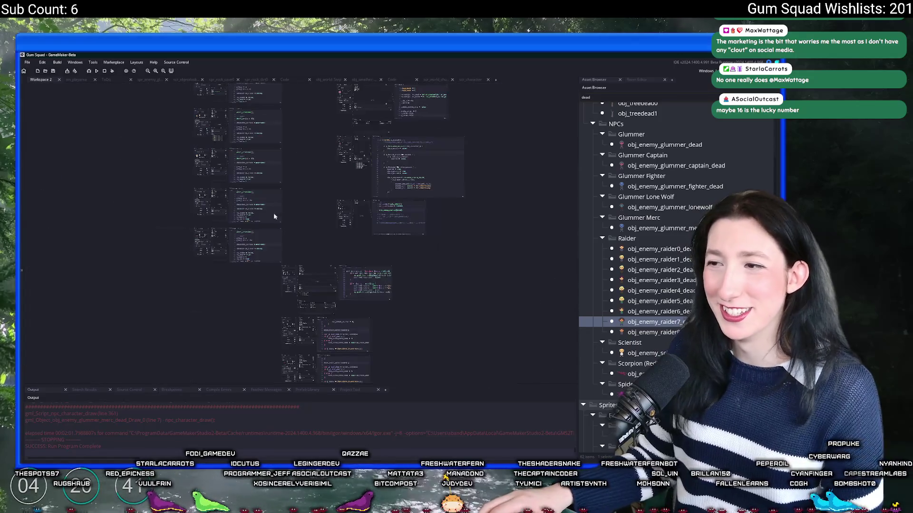
scroll(304, 225, "down", 5)
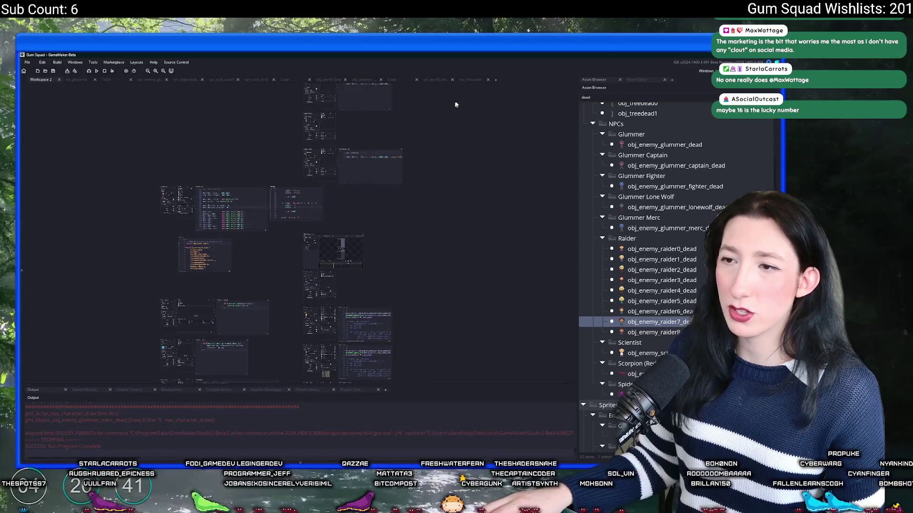
left_click(495, 79)
left_click(59, 79)
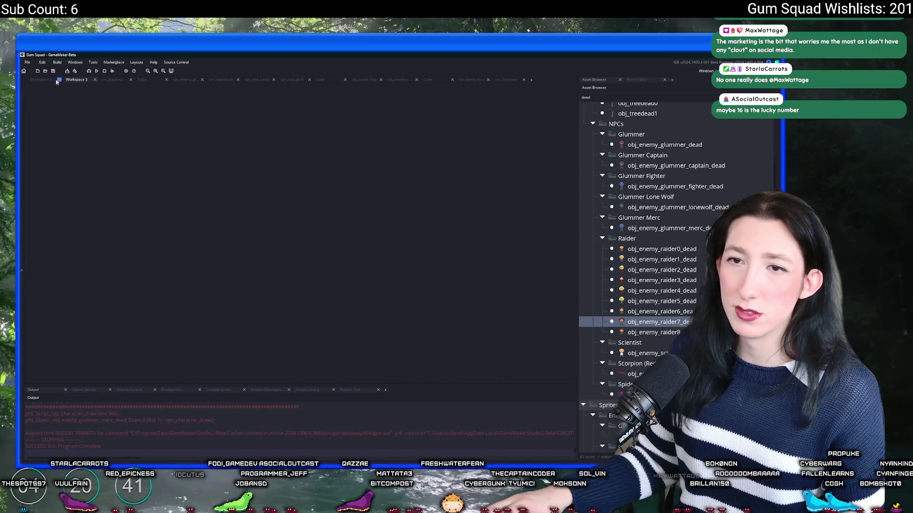
Step: Close the nine leftover editor tabs
middle_click(115, 84)
middle_click(116, 84)
middle_click(116, 84)
middle_click(116, 84)
middle_click(117, 83)
middle_click(117, 84)
middle_click(118, 84)
middle_click(119, 83)
middle_click(120, 84)
middle_click(119, 83)
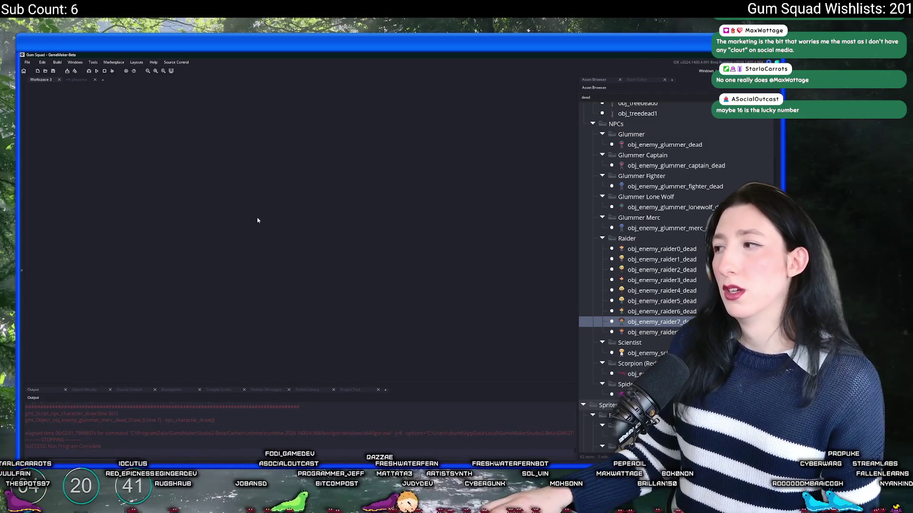
Step: Search for 'character', open the scr_character script and maximize it
key("ctrl+t")
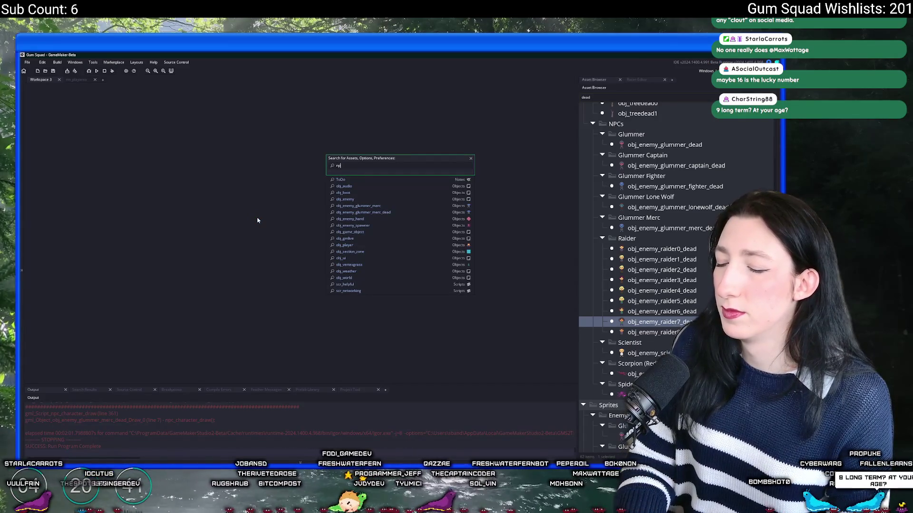
type("aracter")
key("Return")
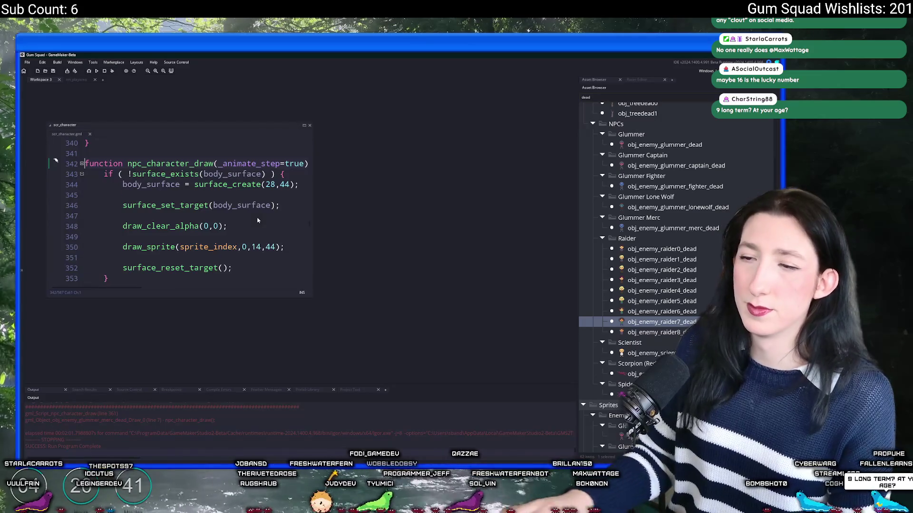
left_click(304, 125)
scroll(304, 228, "down", 20)
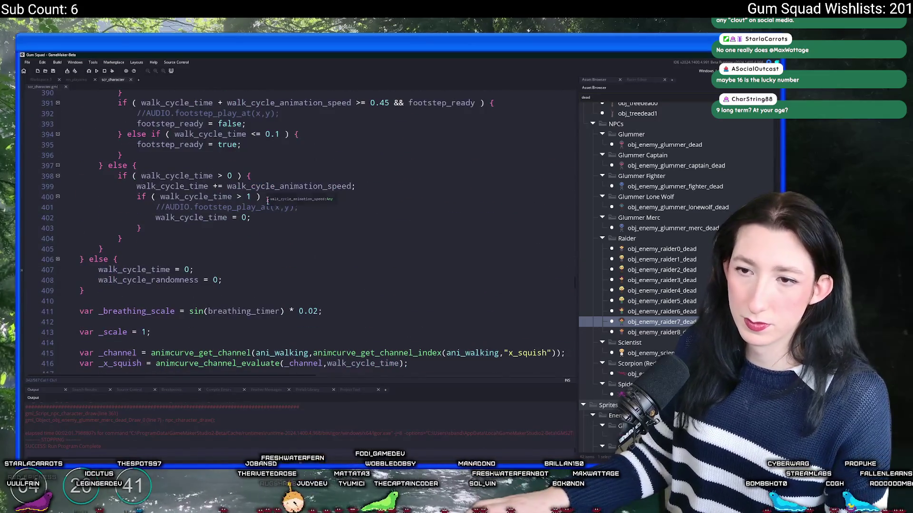
Step: Change the c_black outline alpha from 0.75 to 1 in scr_character's outline draw calls
scroll(276, 205, "down", 13)
scroll(276, 205, "up", 2)
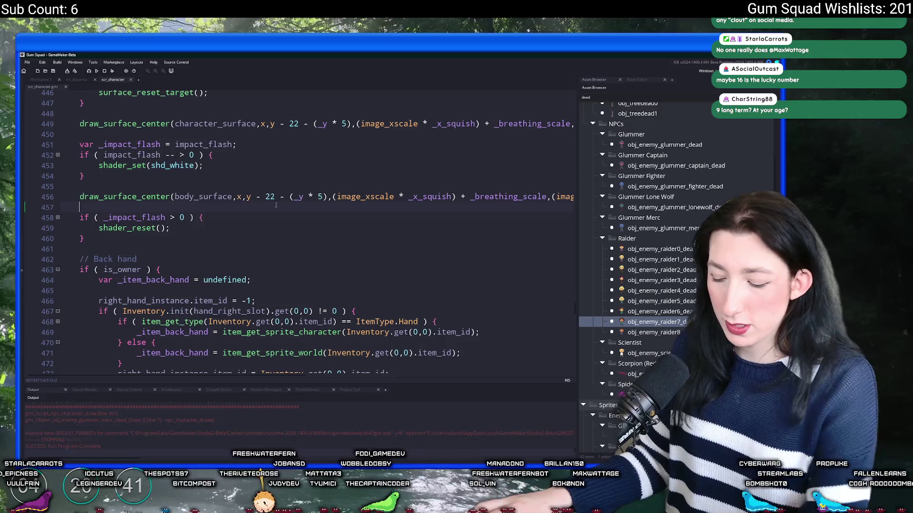
key("F12")
scroll(274, 218, "down", 6)
scroll(287, 233, "up", 12)
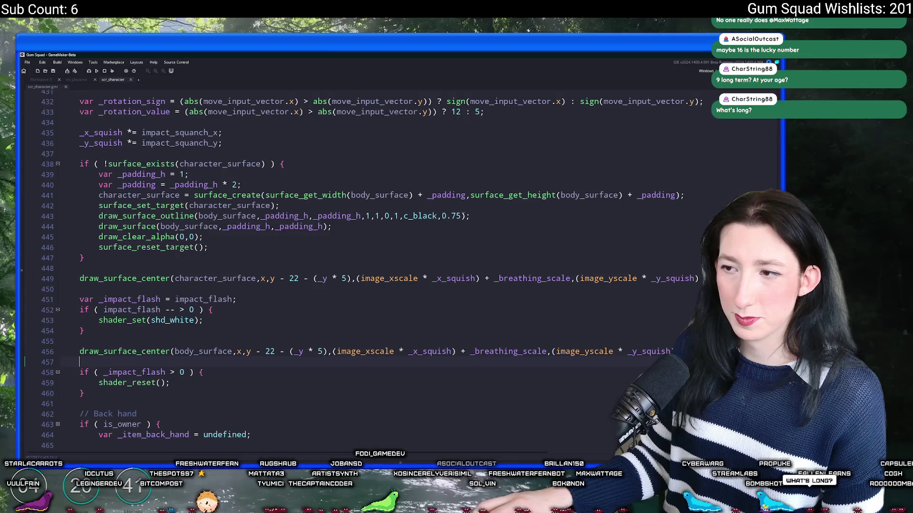
left_click(461, 217)
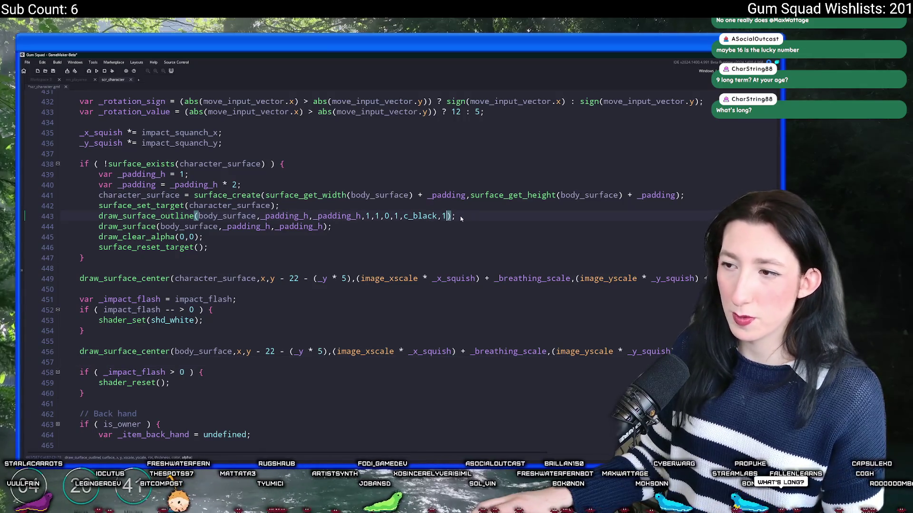
scroll(461, 218, "up", 19)
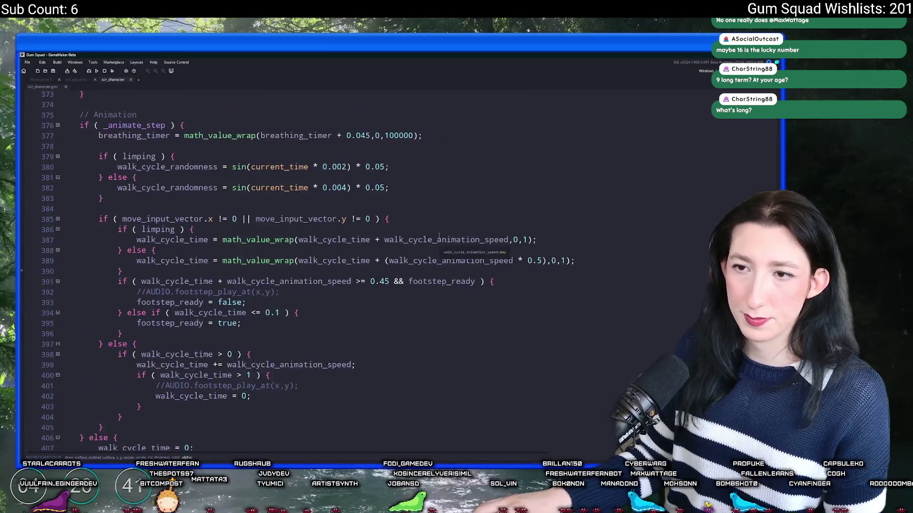
scroll(438, 237, "up", 5)
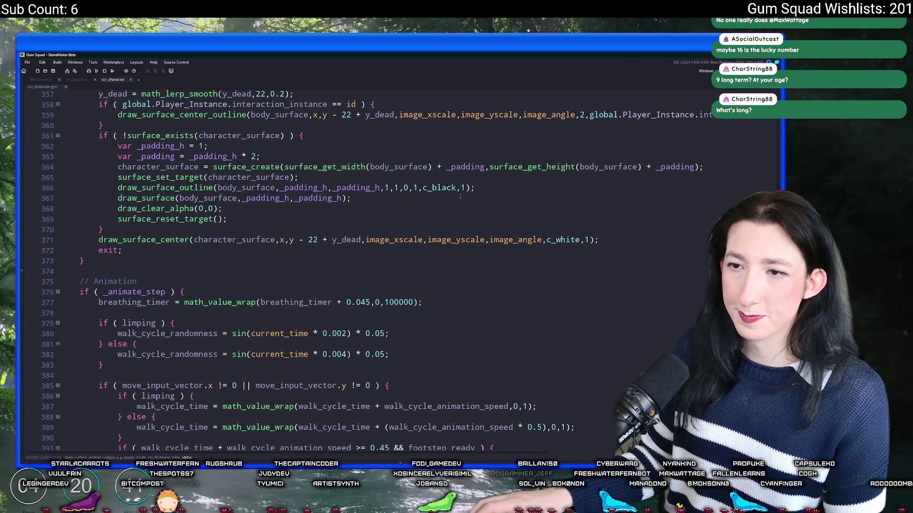
scroll(460, 196, "up", 13)
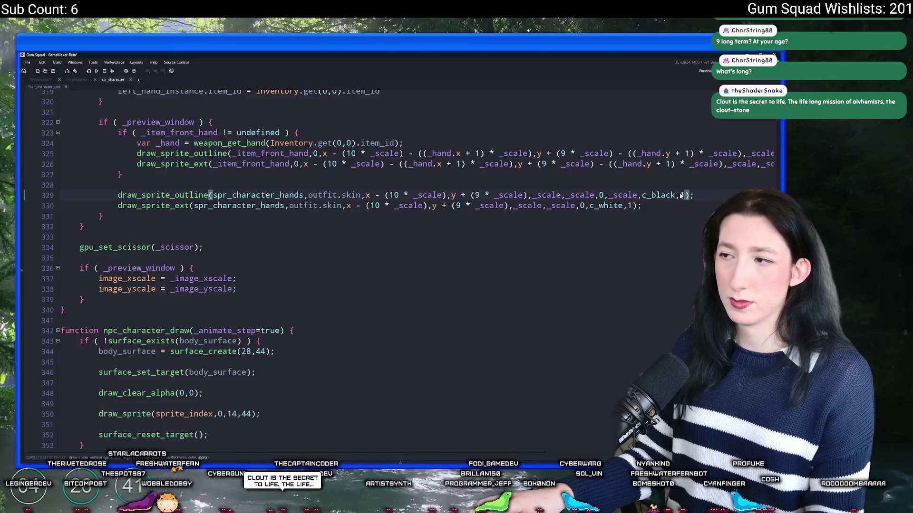
scroll(681, 195, "up", 10)
Step: Run the game, stop the build, then relaunch it to the Build 0.3.0.0 title menu
key("F5")
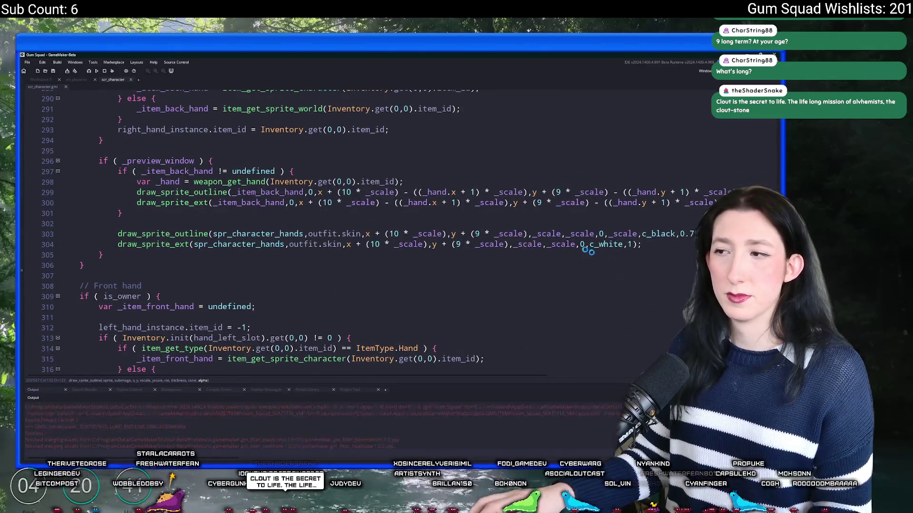
scroll(588, 251, "up", 2)
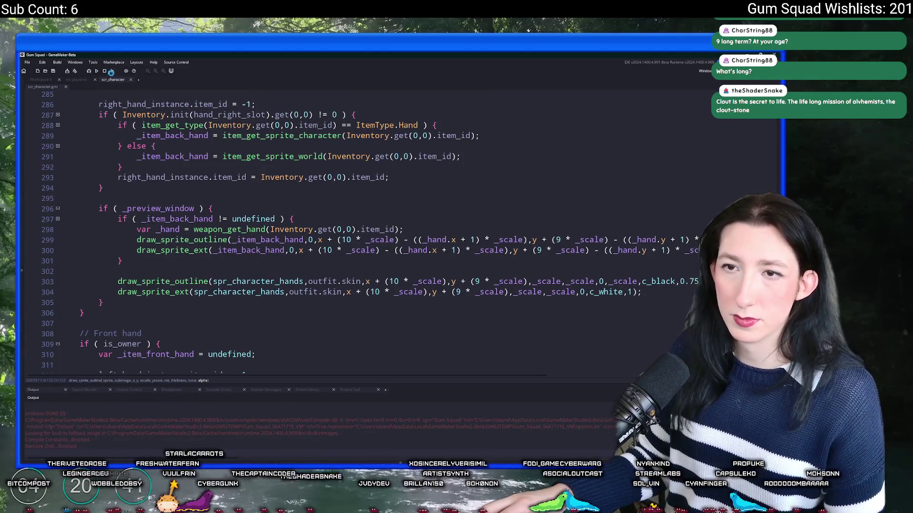
left_click(108, 71)
scroll(668, 298, "up", 3)
scroll(668, 298, "down", 3)
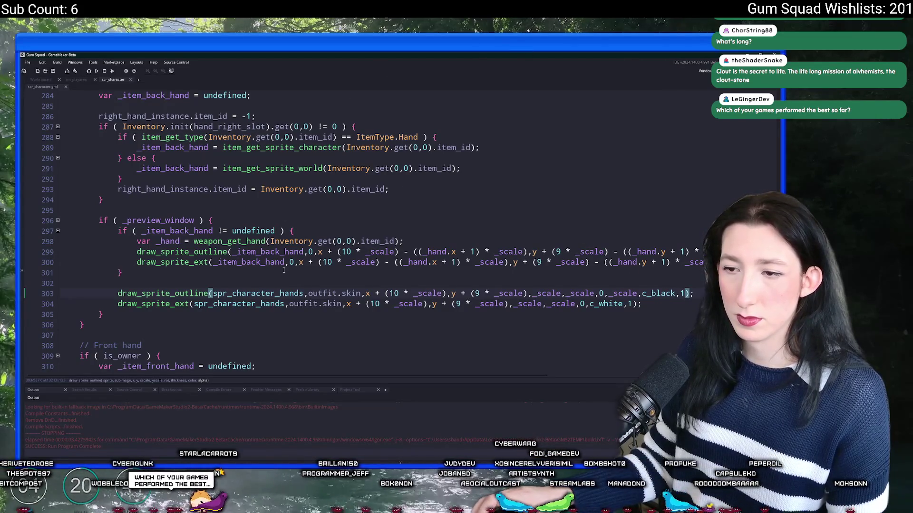
scroll(284, 270, "up", 18)
scroll(252, 249, "up", 20)
key("F5")
scroll(214, 243, "up", 18)
scroll(212, 237, "up", 14)
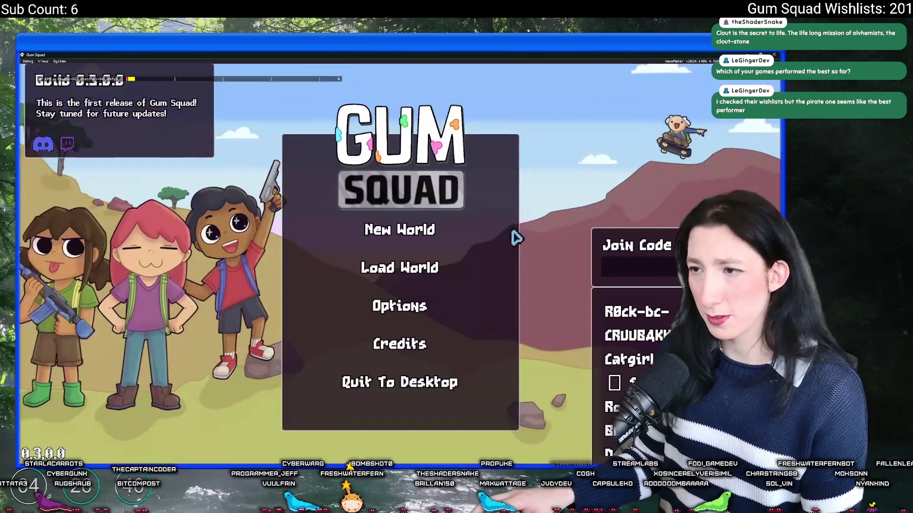
left_click(414, 229)
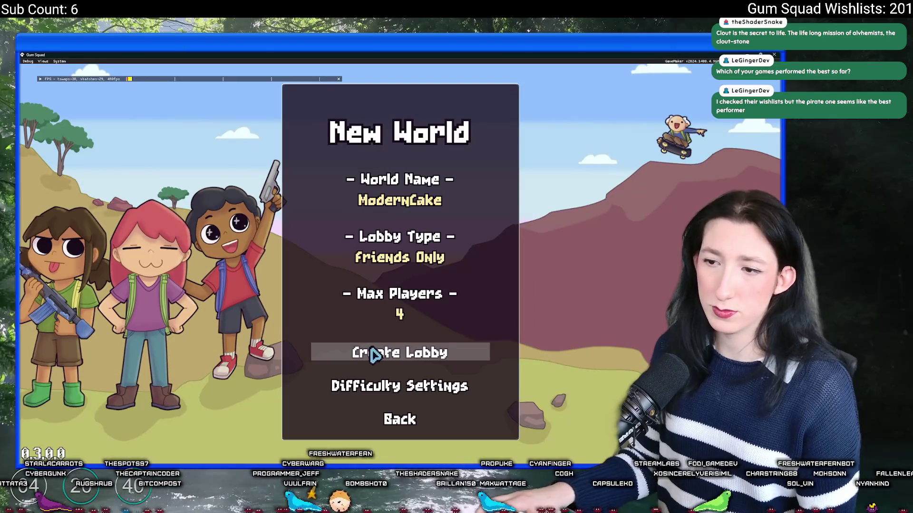
left_click(378, 352)
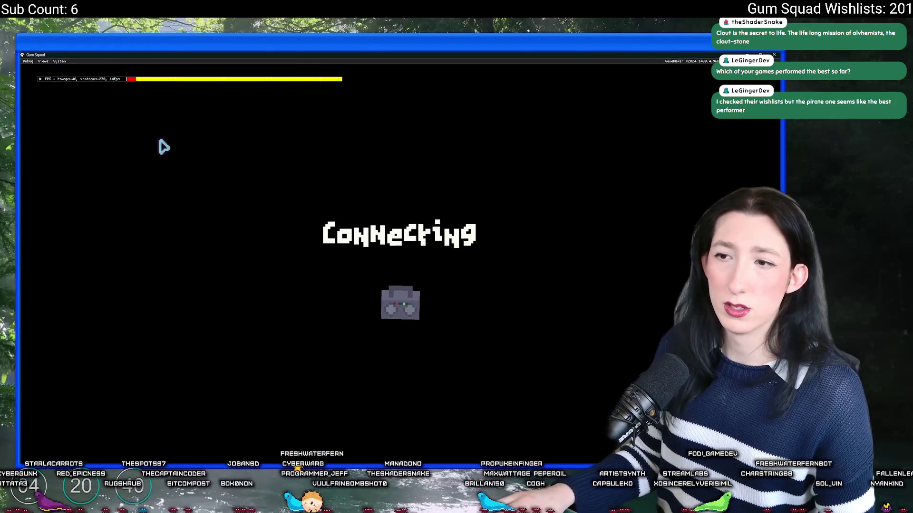
key("Escape")
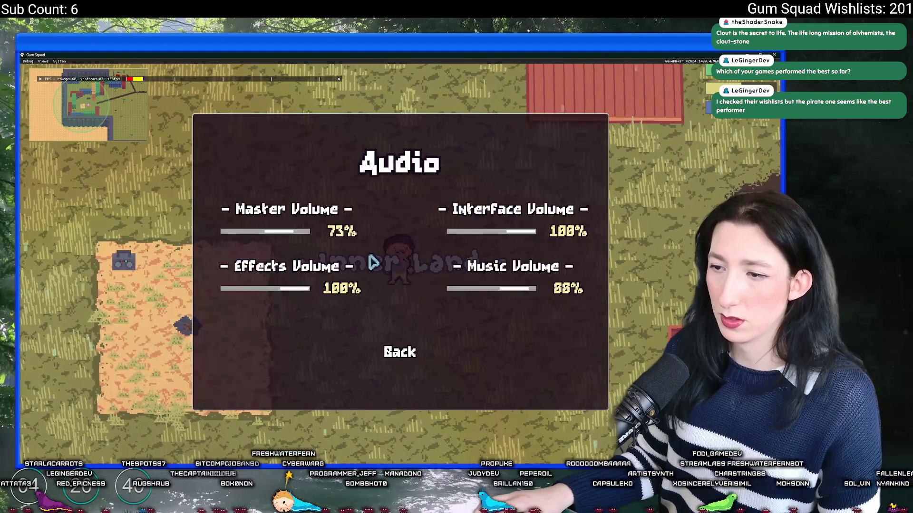
key("w")
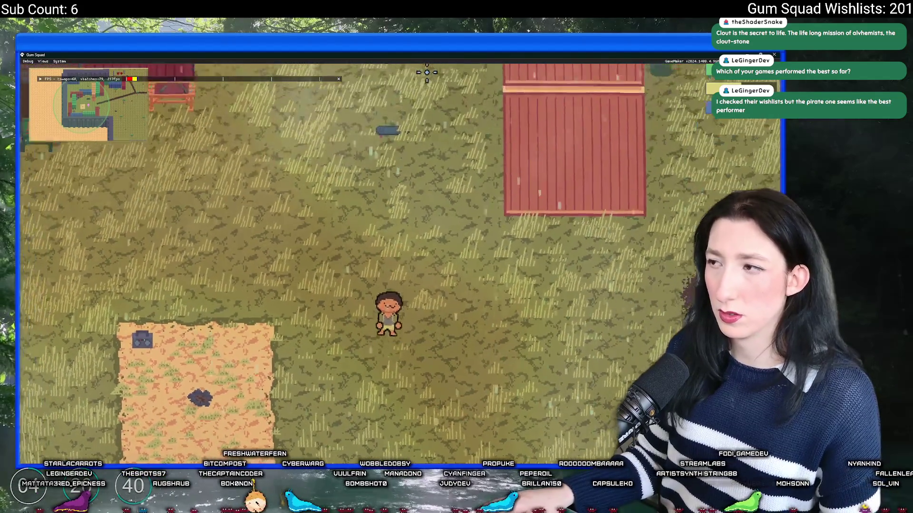
key("d")
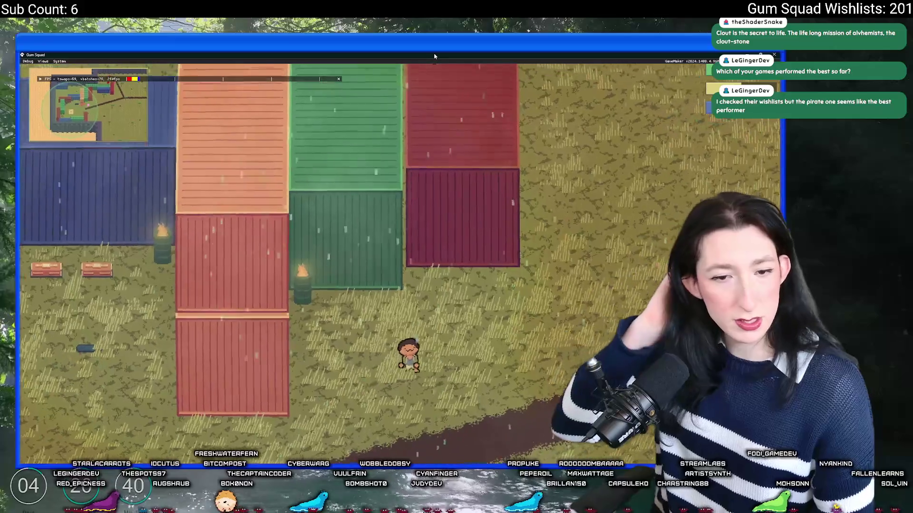
key("w")
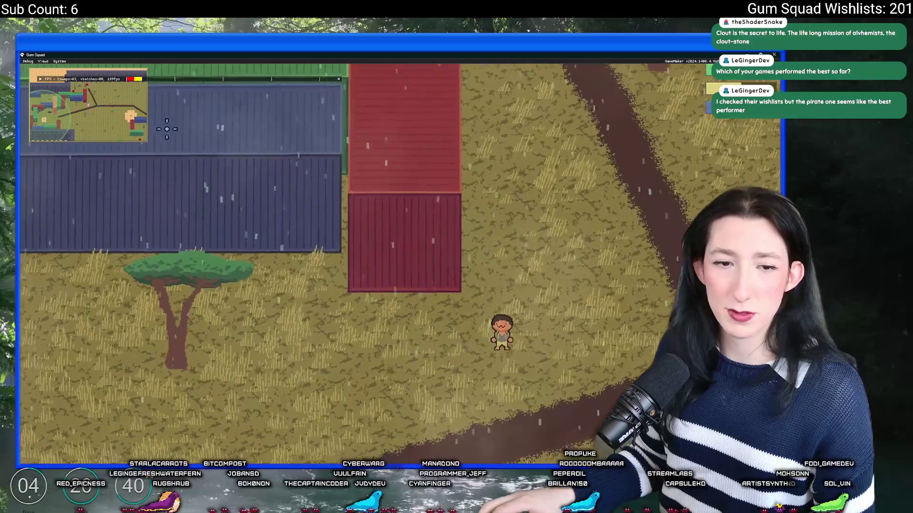
key("d")
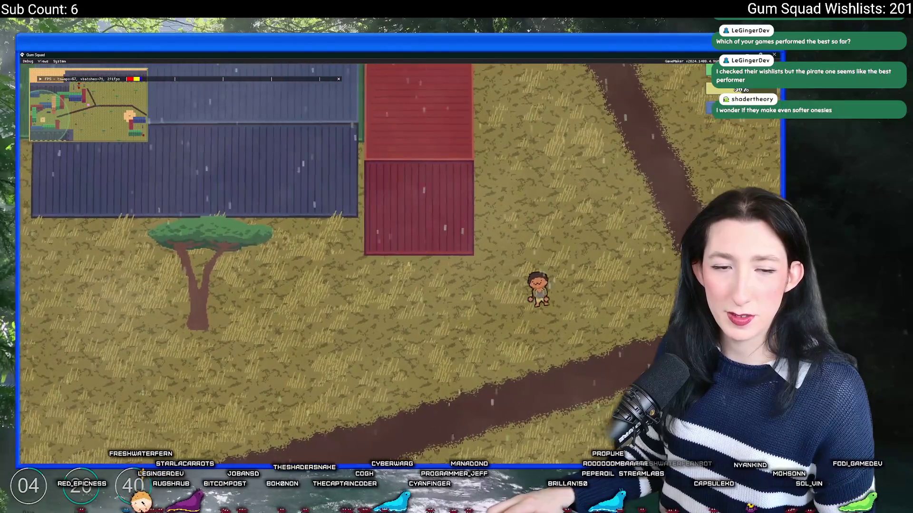
key("w")
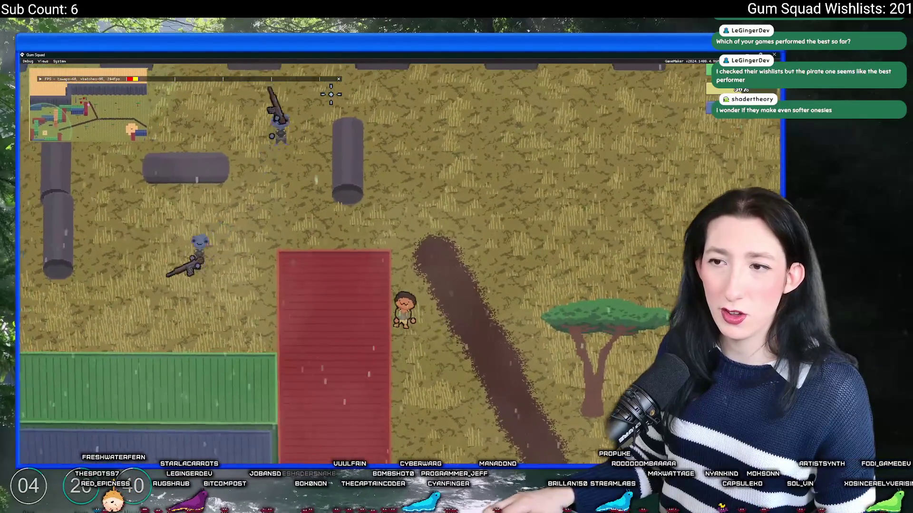
key("Escape")
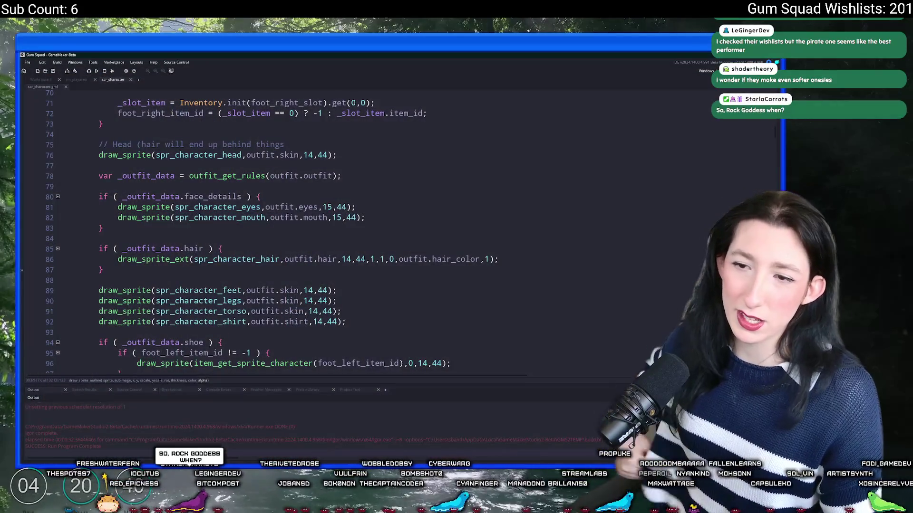
Step: Locate spr_character_hands in the script and open that sprite
scroll(420, 177, "down", 8)
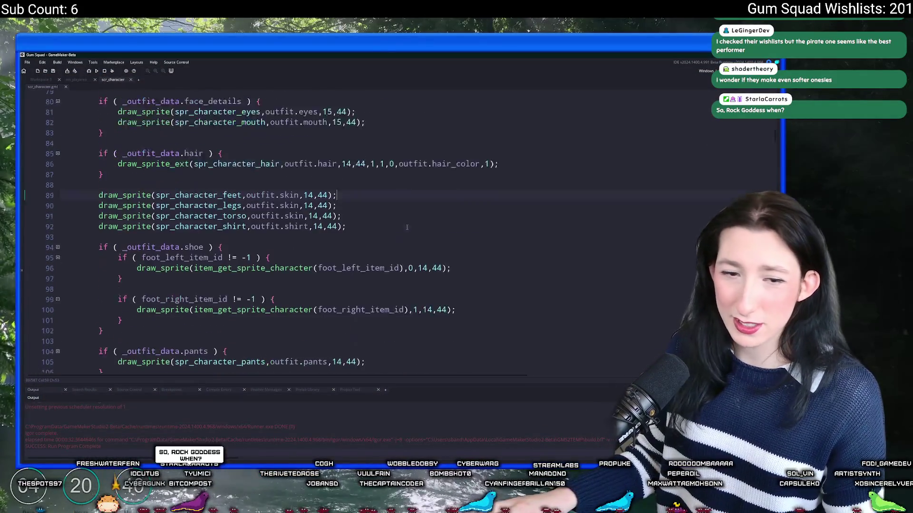
scroll(420, 177, "up", 6)
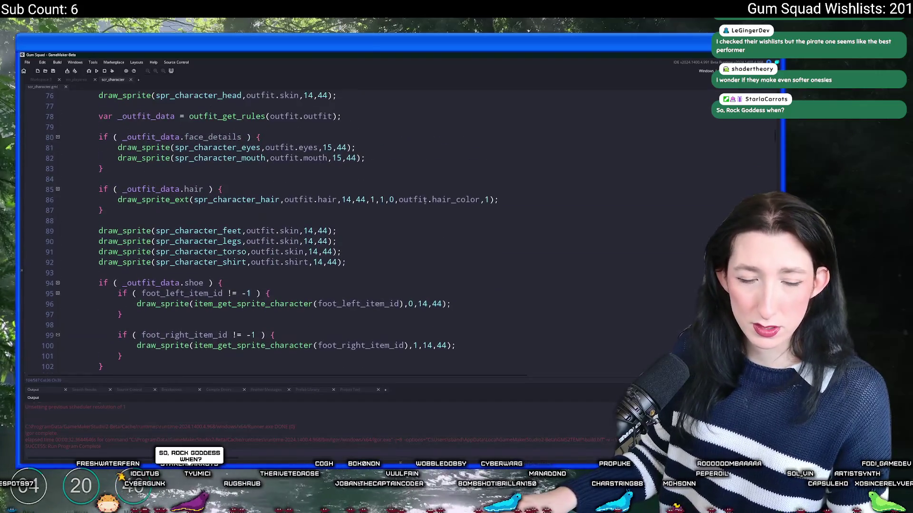
key("ctrl+f")
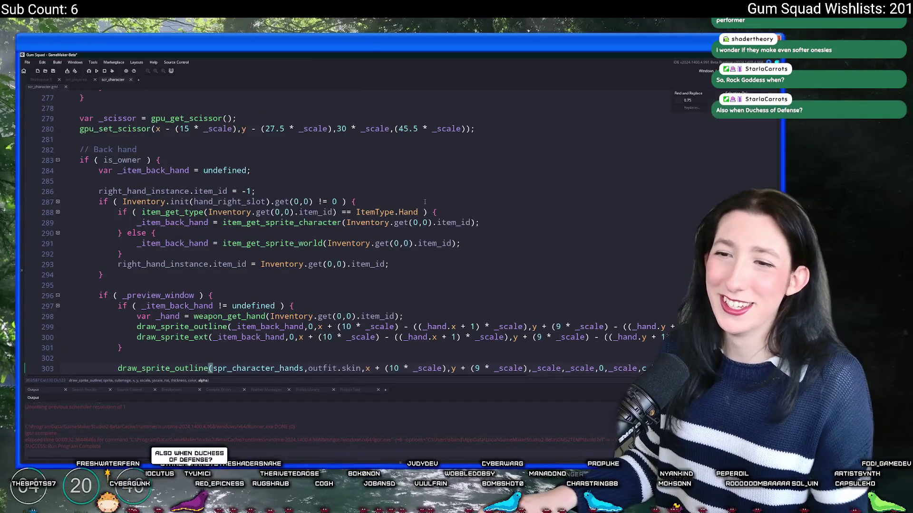
key("Escape")
scroll(413, 126, "down", 10)
scroll(413, 125, "up", 5)
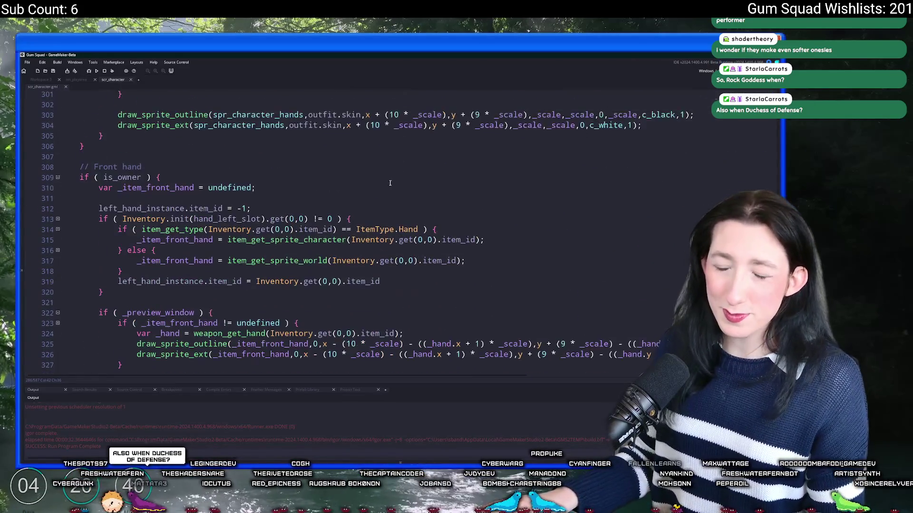
left_click(267, 197)
middle_click(268, 194)
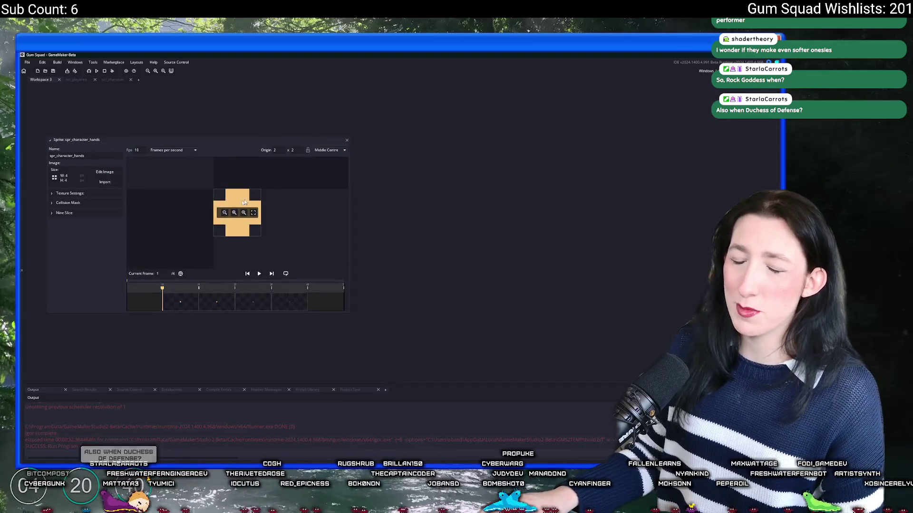
Step: Resize the hands sprite's canvas for all frames to 6x6 without scaling
left_click(105, 172)
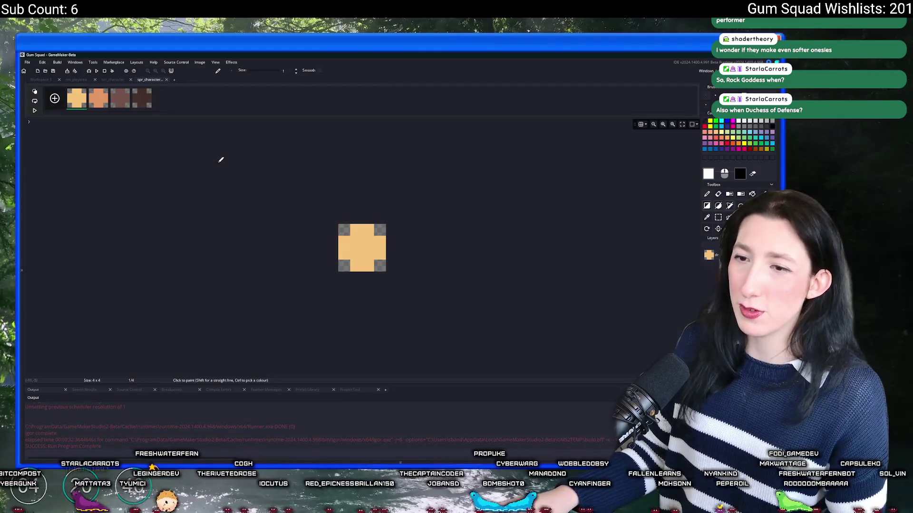
left_click(200, 62)
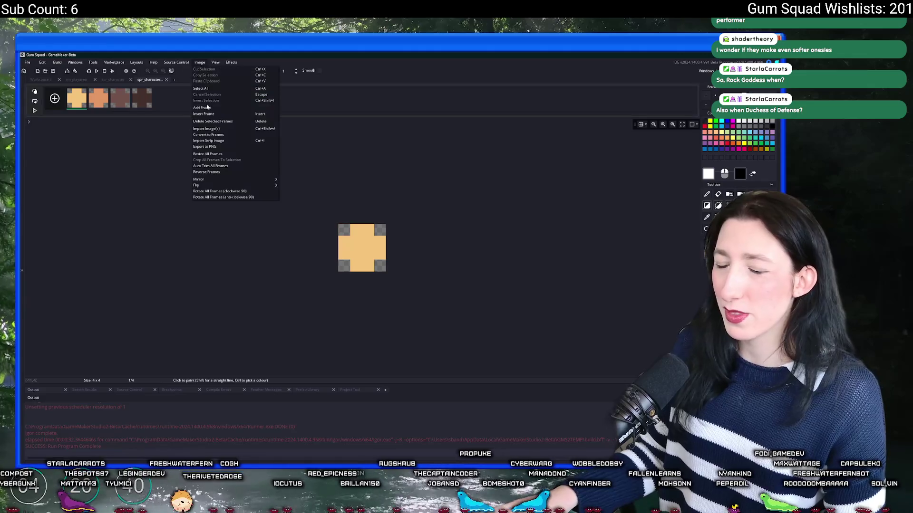
left_click(216, 156)
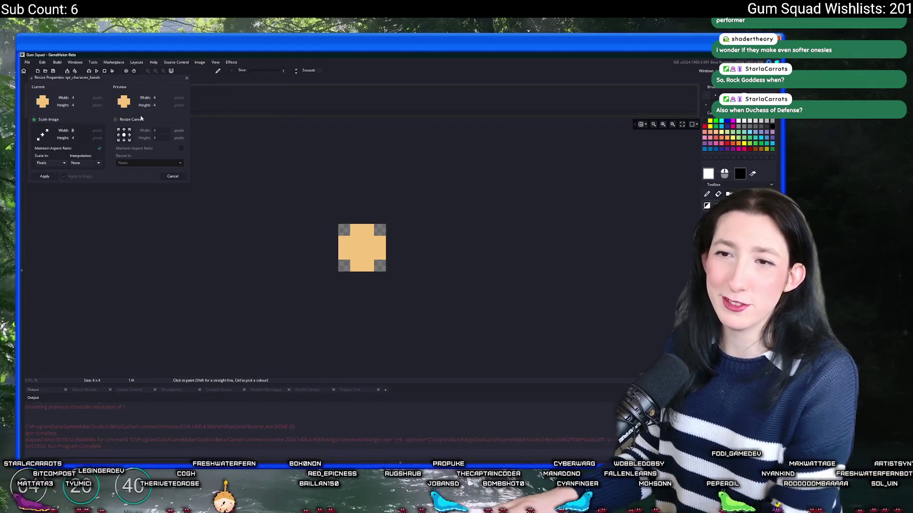
left_click(116, 119)
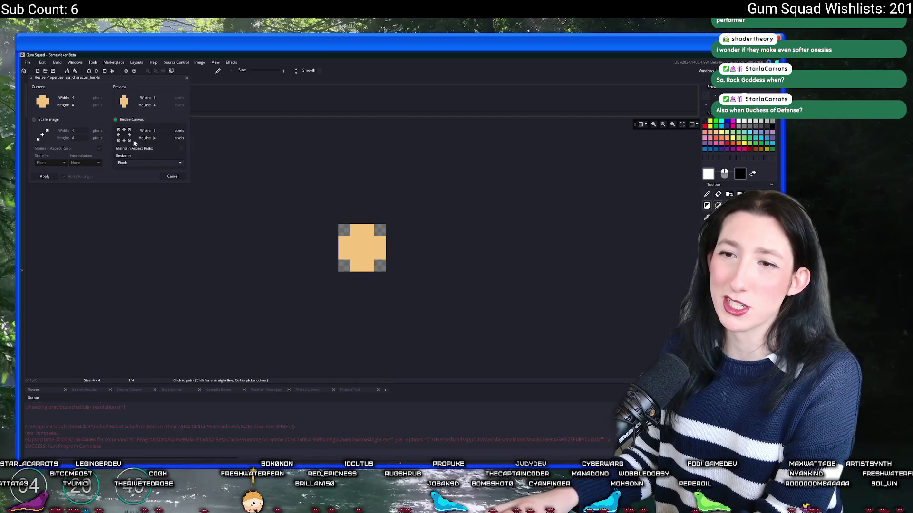
left_click(44, 176)
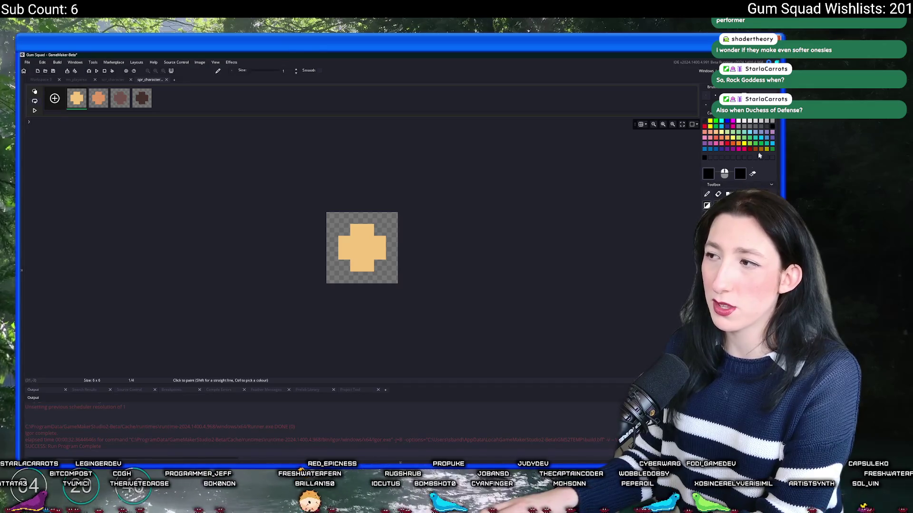
Step: Pick black and paint outline pixels around the first two frames
left_click(708, 174)
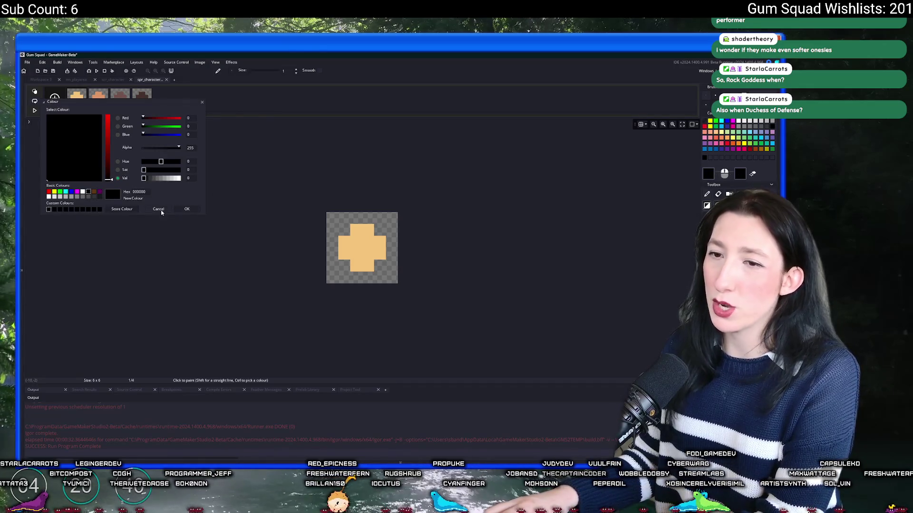
left_click(160, 210)
mouse_move(339, 227)
left_mouse_down()
mouse_move(359, 211)
mouse_move(393, 251)
mouse_move(352, 281)
left_mouse_up()
left_click(99, 98)
left_click(336, 239)
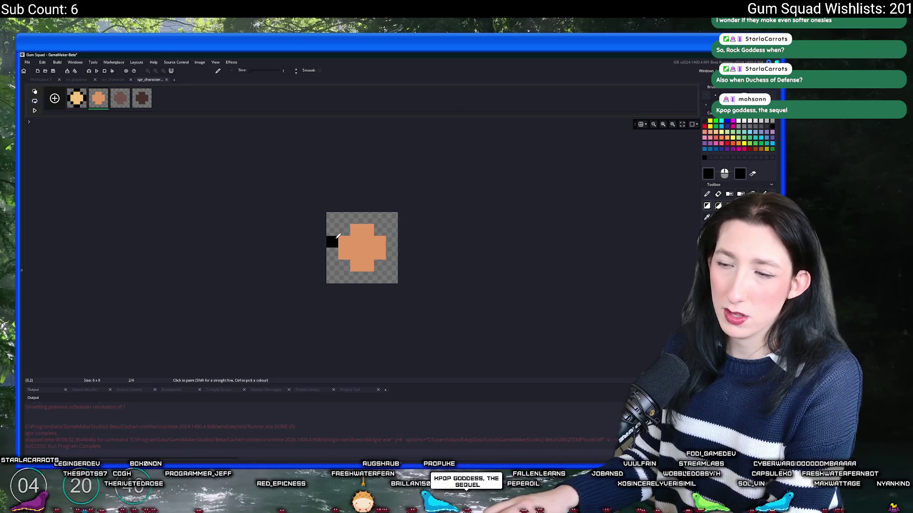
mouse_move(381, 262)
left_mouse_down()
mouse_move(392, 248)
mouse_move(386, 234)
mouse_move(366, 217)
mouse_move(344, 220)
mouse_move(344, 263)
mouse_move(391, 261)
mouse_move(394, 235)
left_mouse_up()
Step: Outline the third and fourth frames in black, then close the image editor
key("Right")
left_click(344, 230)
left_click(332, 237)
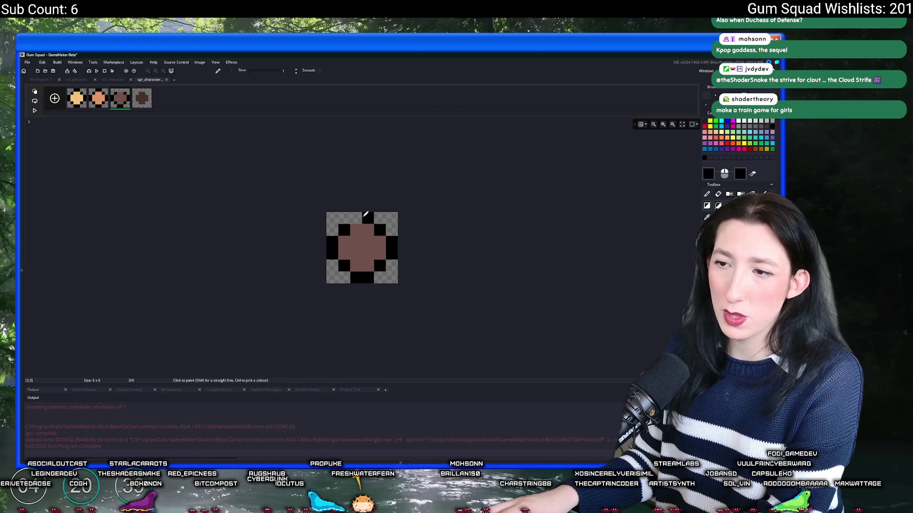
key("Right")
left_click_drag(332, 252, 331, 235)
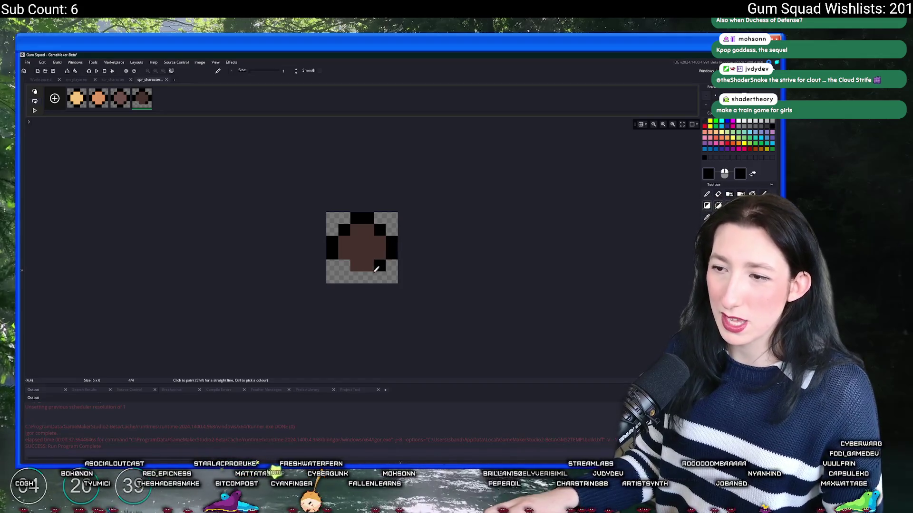
left_click_drag(376, 270, 360, 277)
middle_click(156, 81)
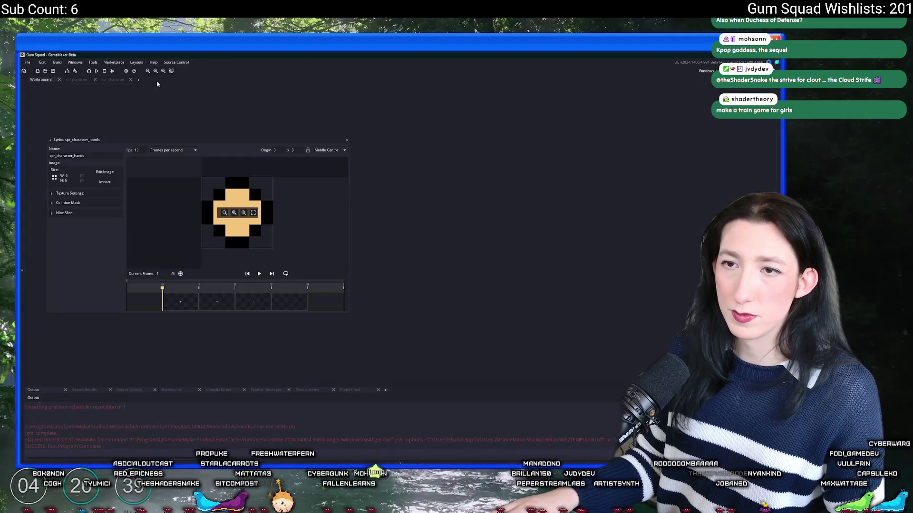
Step: Delete the back hand's draw_sprite_outline line in scr_character
left_click(114, 80)
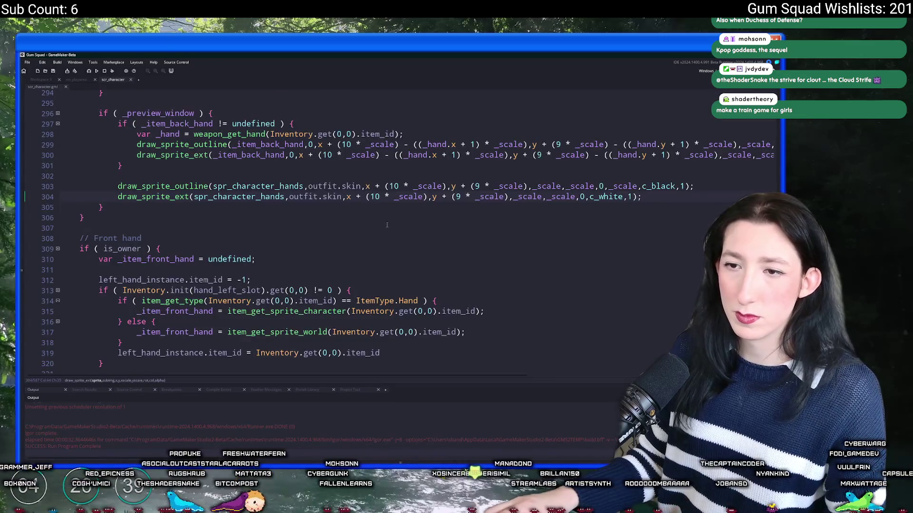
scroll(387, 224, "up", 2)
left_click_drag(137, 210, 695, 221)
key("Delete")
Step: Check the item hand outline call, then delete the front hand's draw_sprite_outline line
scroll(434, 231, "up", 2)
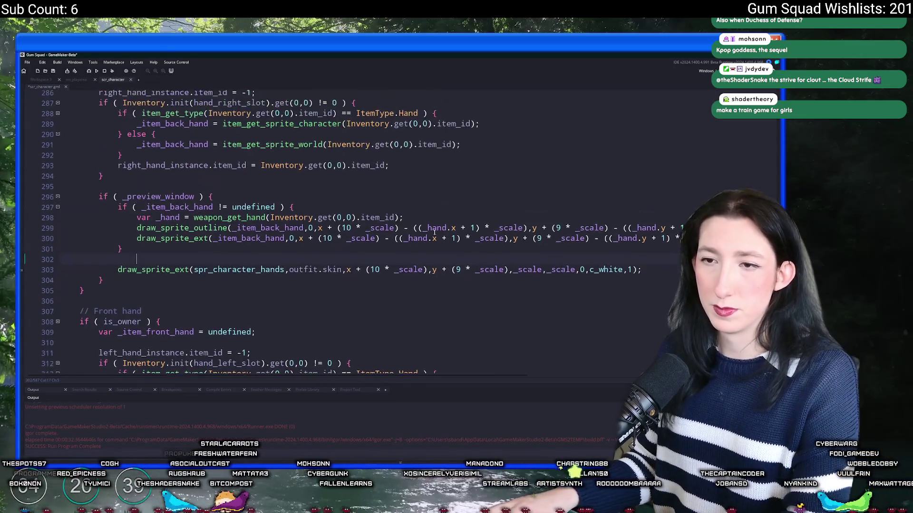
scroll(434, 231, "up", 4)
scroll(427, 235, "down", 6)
scroll(411, 245, "up", 3)
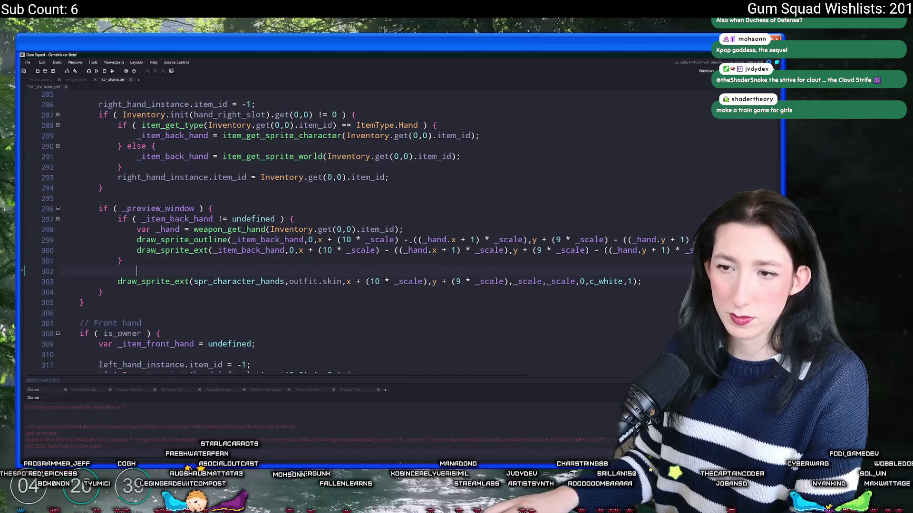
left_click(657, 239)
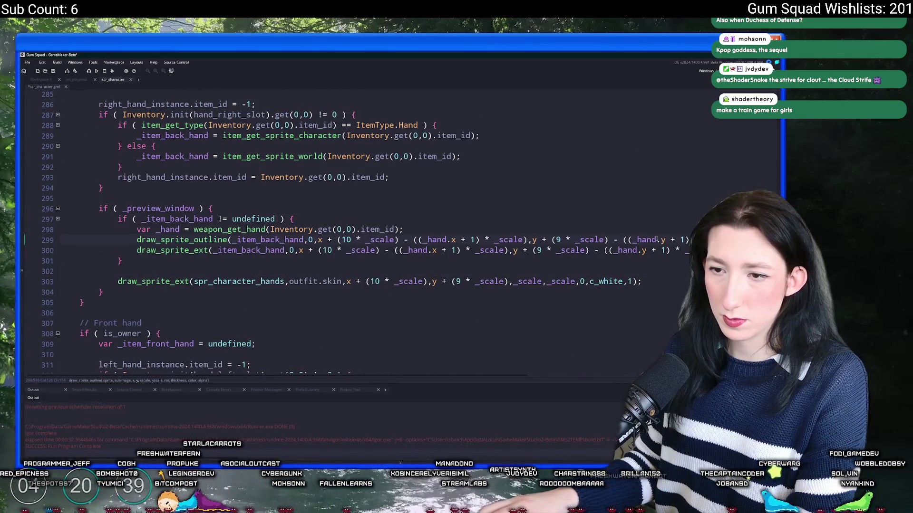
key("End")
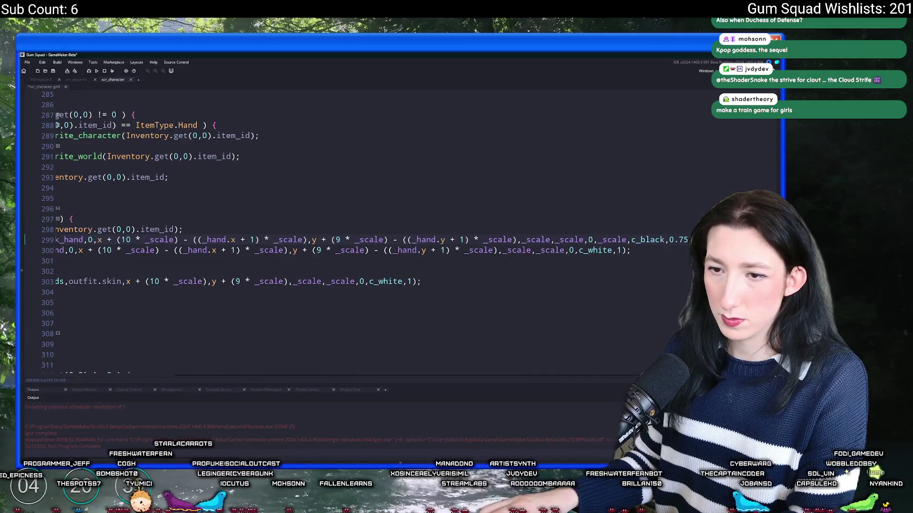
key("Home")
scroll(237, 269, "up", 2)
scroll(237, 270, "up", 5)
scroll(275, 245, "down", 15)
left_click_drag(681, 304, 136, 293)
key("BackSpace")
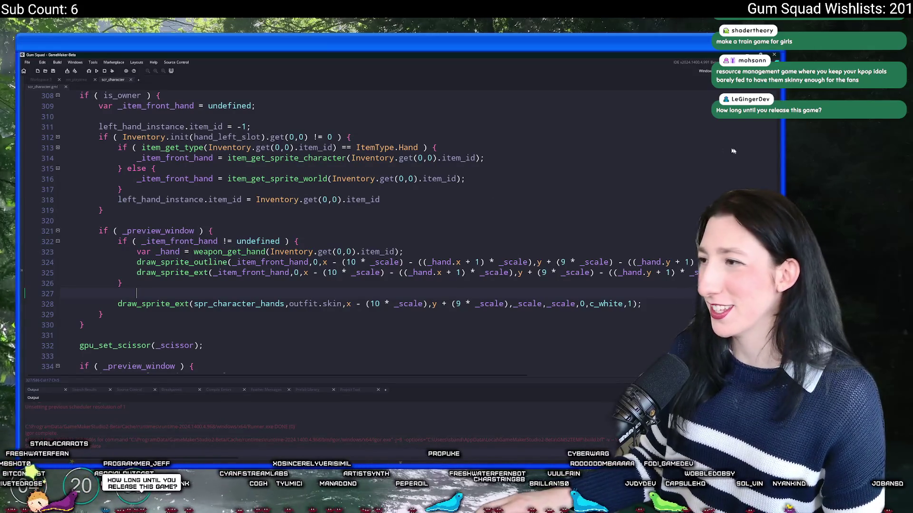
Step: Filter the asset list for 'hand', recheck the front-hand code, and open the Glummer hand sprite
left_click(778, 147)
left_click(364, 199)
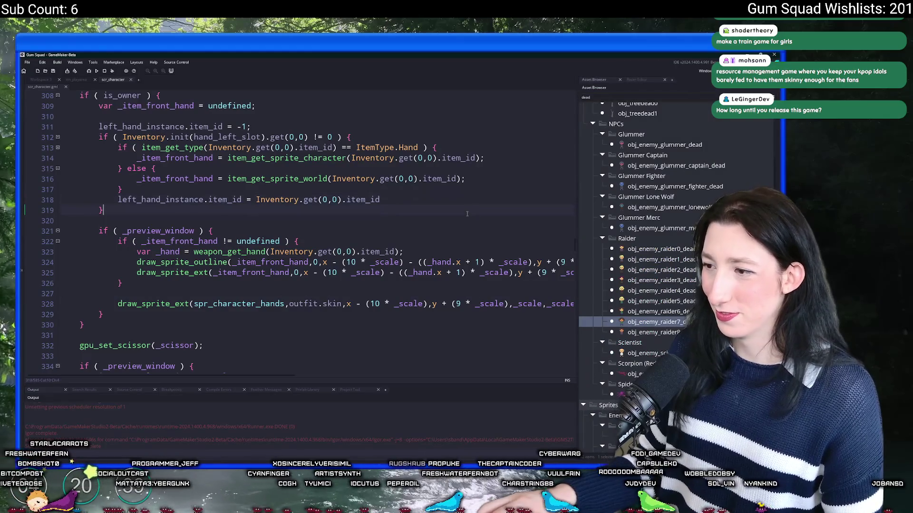
scroll(466, 214, "down", 2)
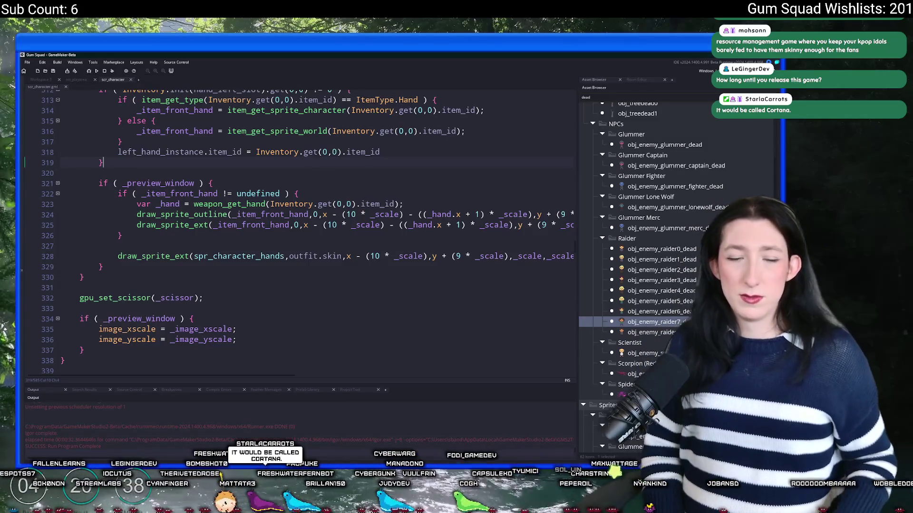
left_click(119, 287)
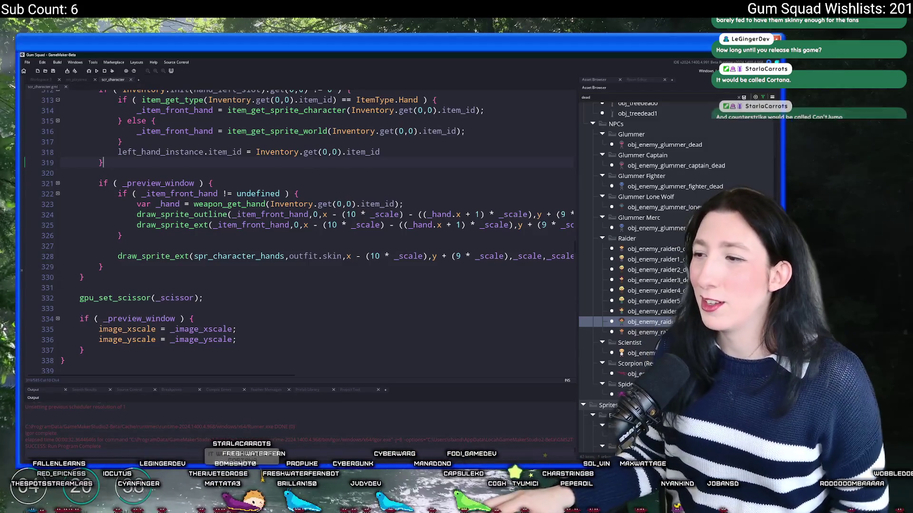
scroll(374, 231, "up", 1)
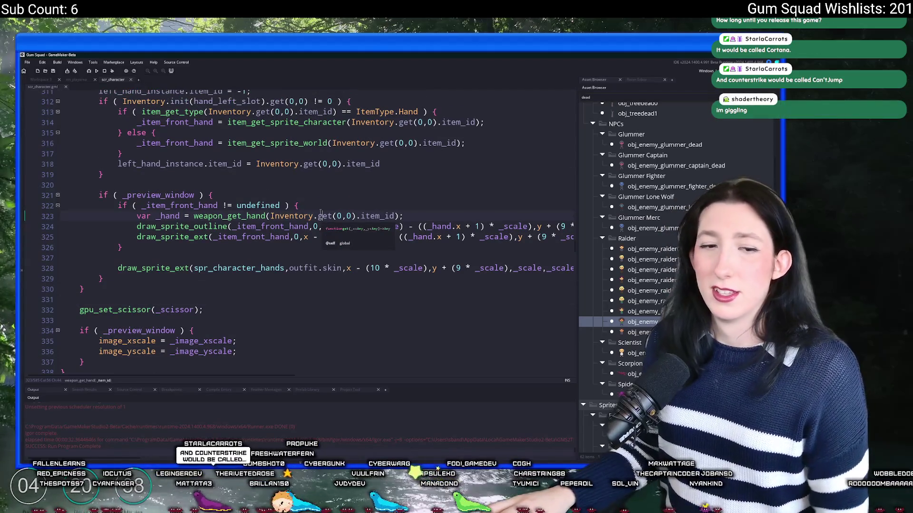
left_click(294, 216)
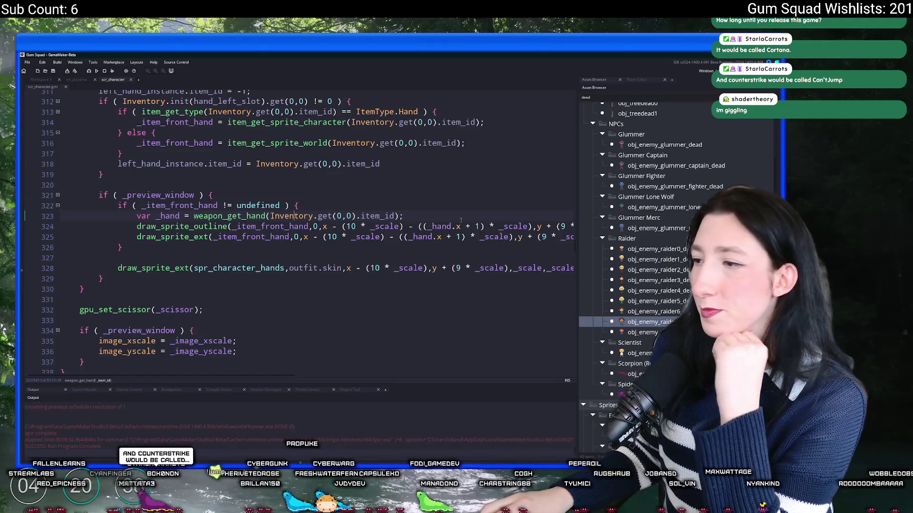
scroll(395, 195, "down", 3)
key("Down")
key("Down")
key("Down")
scroll(396, 195, "up", 4)
scroll(675, 213, "up", 3)
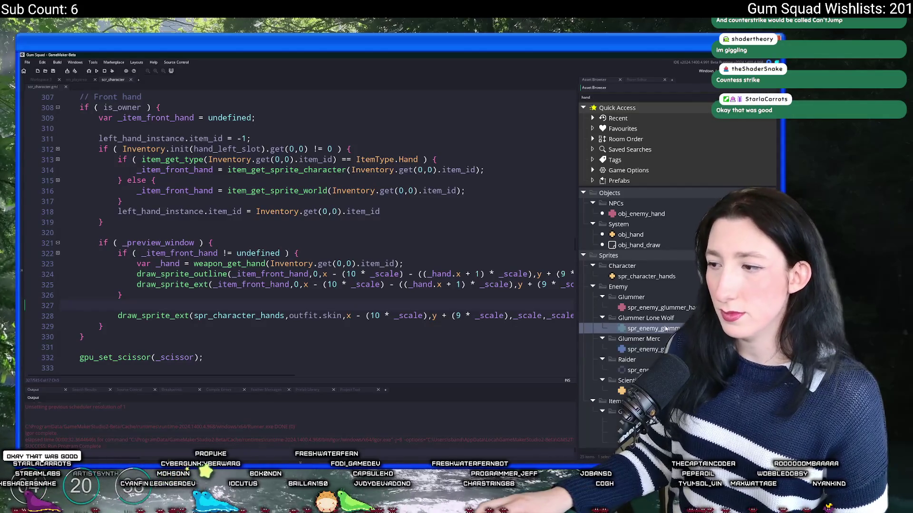
double_click(682, 306)
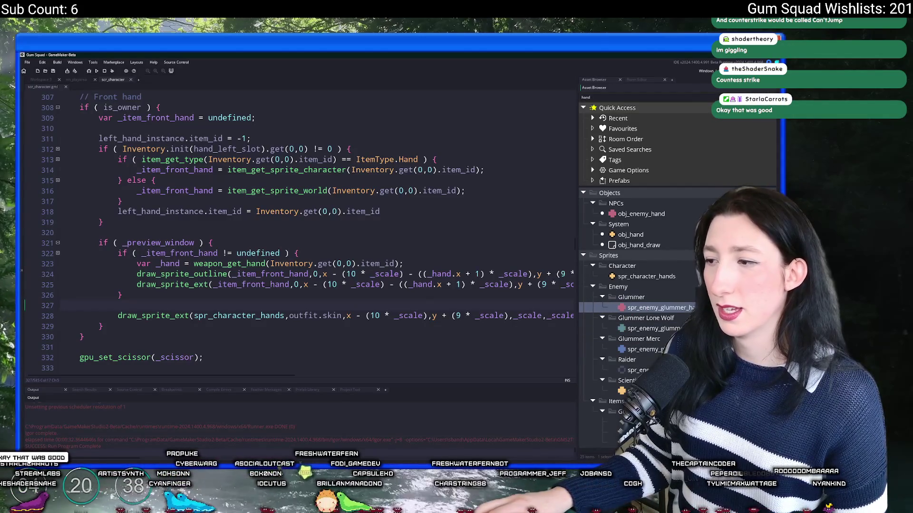
Step: Resize all frames of the Glummer hand sprite to 6x6 and pencil a black outline
left_click(101, 177)
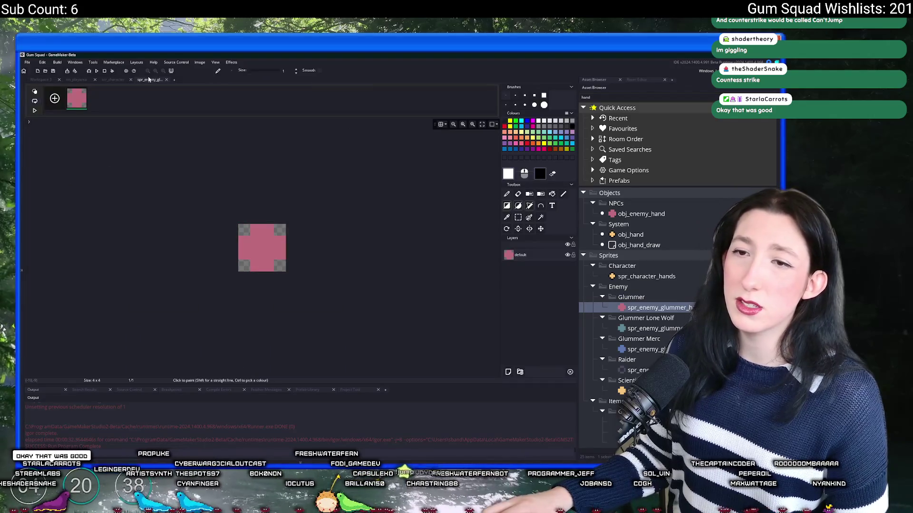
left_click(200, 63)
left_click(217, 154)
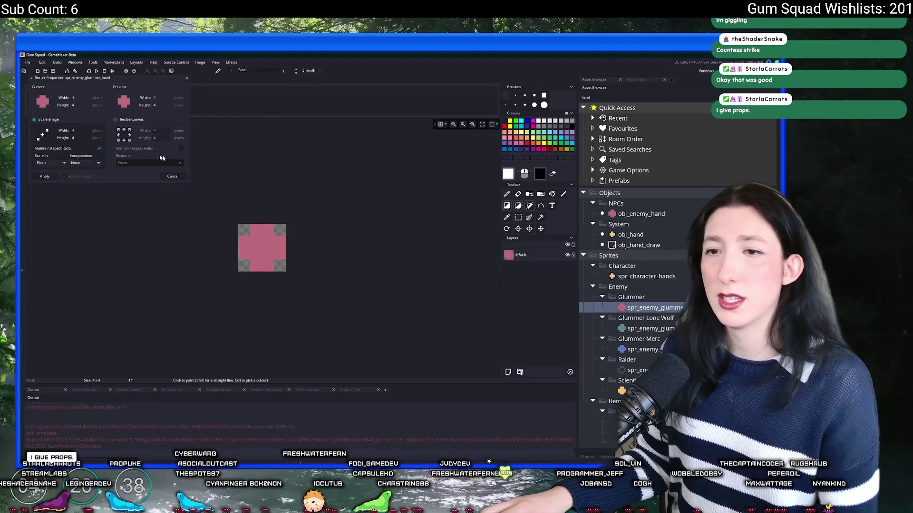
type("6")
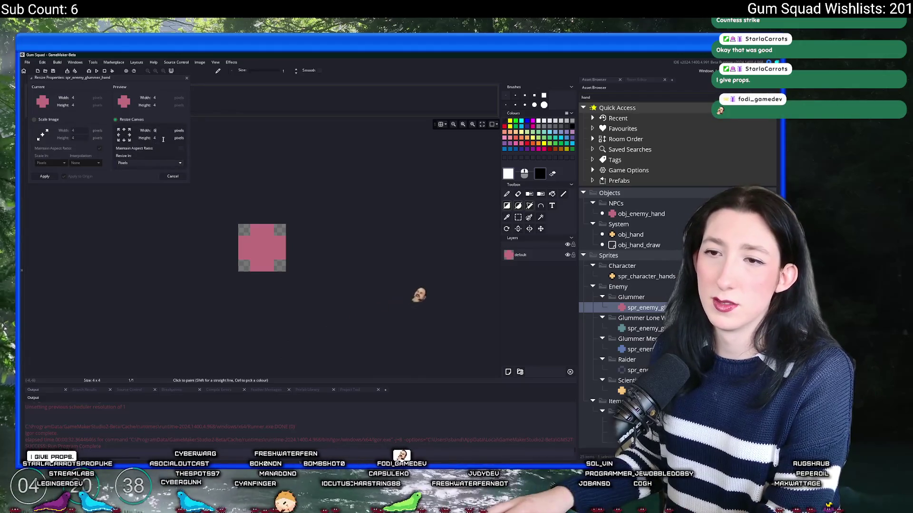
key("Return")
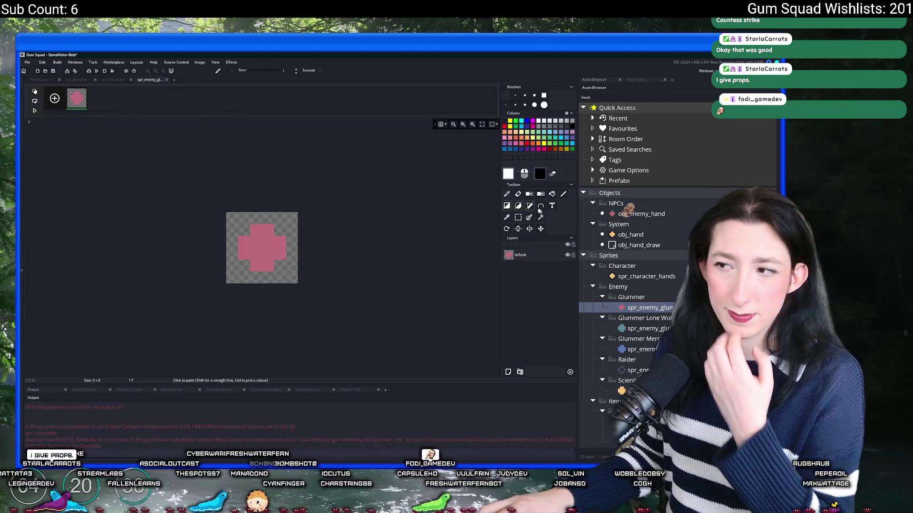
mouse_move(268, 217)
left_mouse_down()
mouse_move(234, 243)
mouse_move(242, 266)
mouse_move(264, 279)
mouse_move(291, 262)
mouse_move(281, 229)
left_mouse_up()
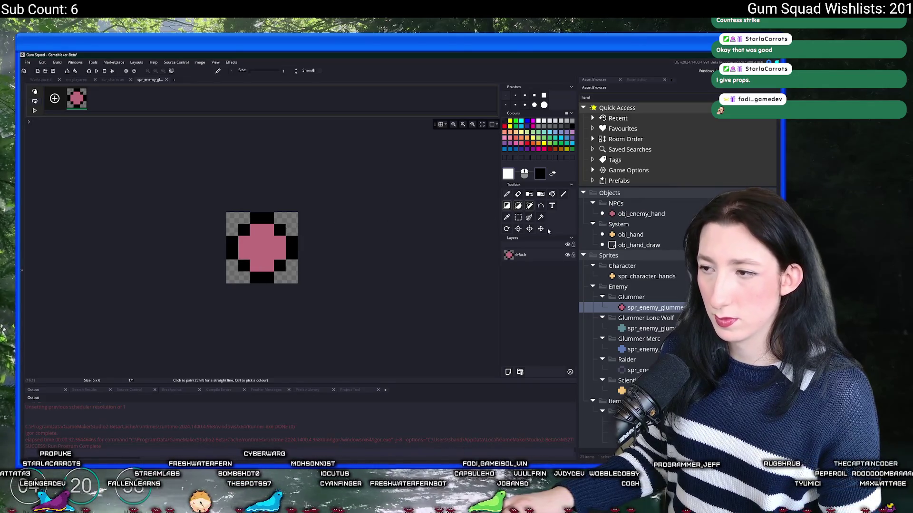
left_click(519, 218)
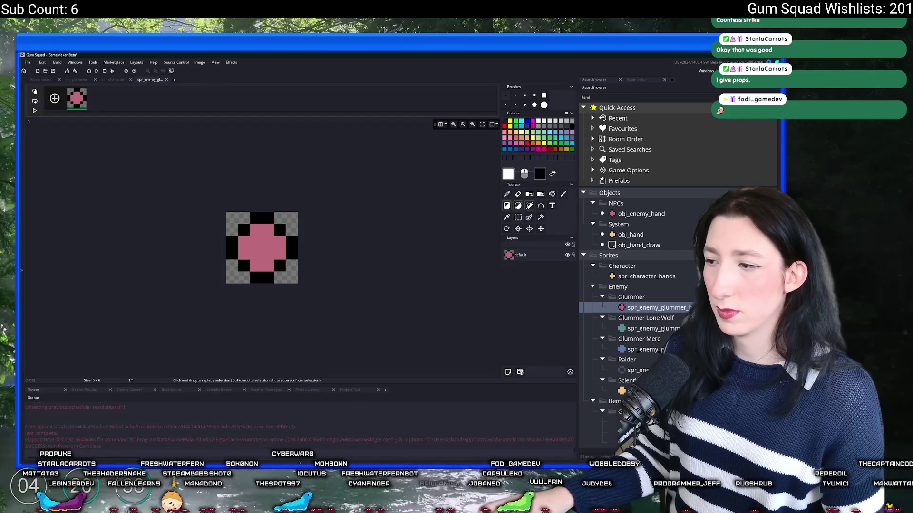
Step: Enlarge the Glummer Lone Wolf hand canvas to 6x6 and pencil a black outline around it
double_click(653, 328)
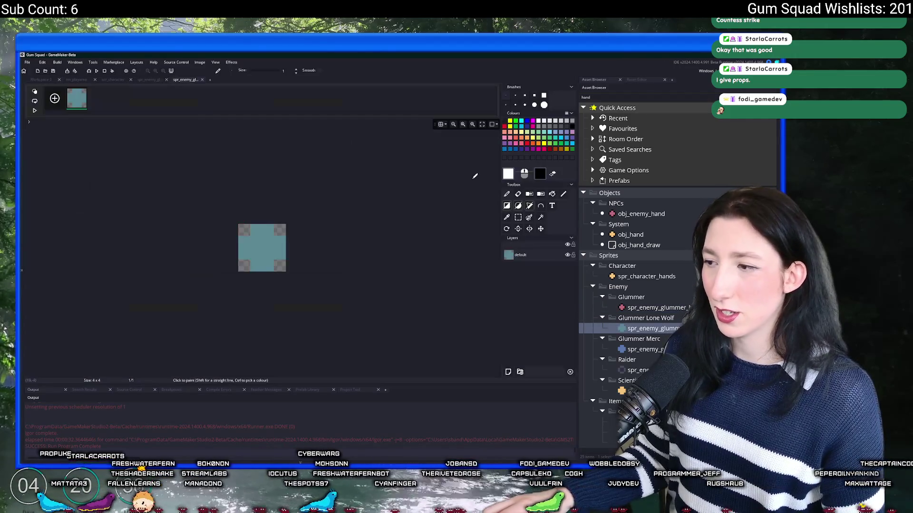
left_click(200, 63)
left_click(209, 152)
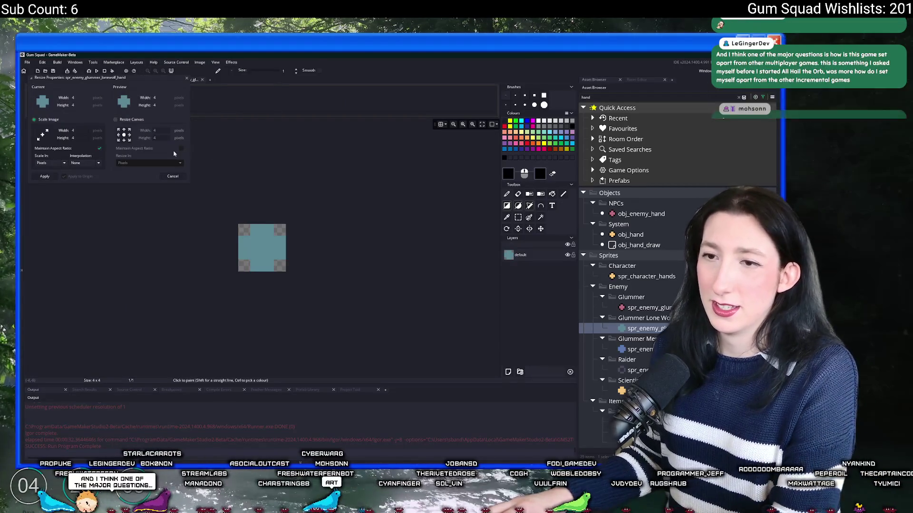
left_click(130, 119)
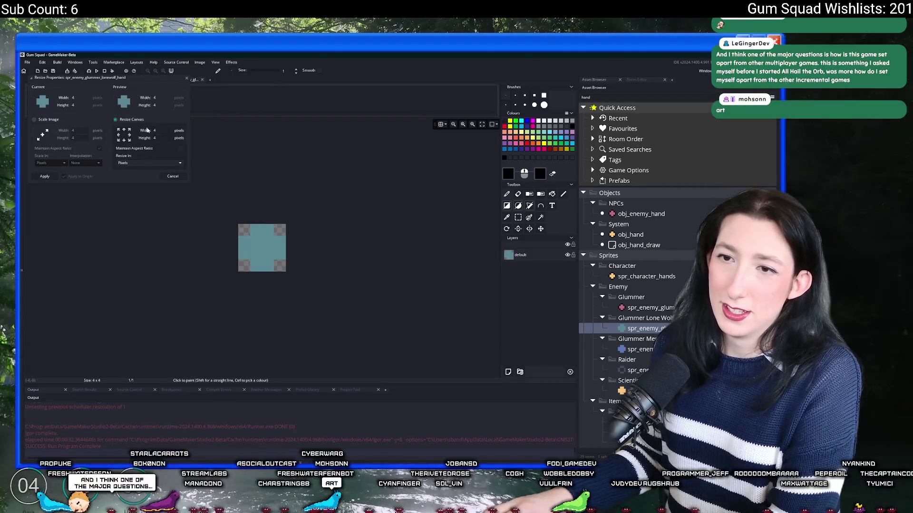
left_click(45, 176)
left_click_drag(268, 218, 261, 216)
left_click(244, 230)
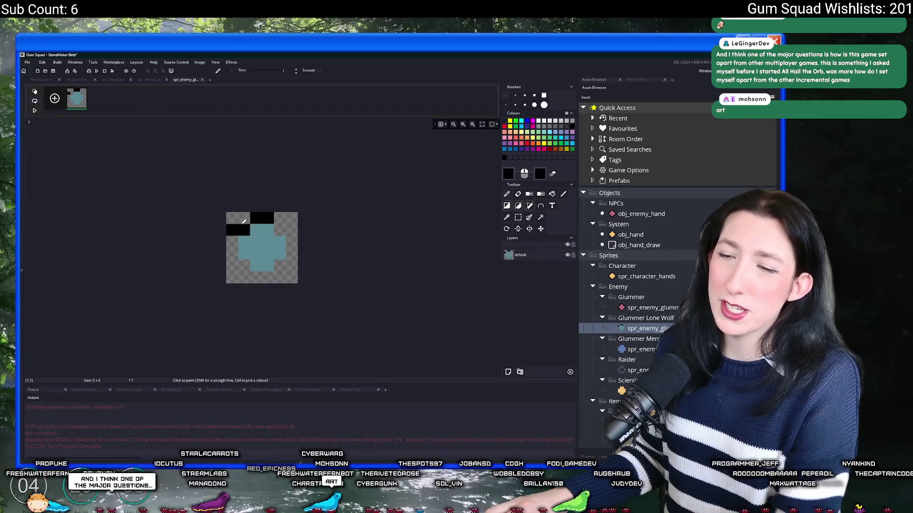
mouse_move(232, 241)
left_mouse_down()
mouse_move(246, 268)
mouse_move(270, 277)
mouse_move(295, 238)
mouse_move(285, 227)
left_mouse_up()
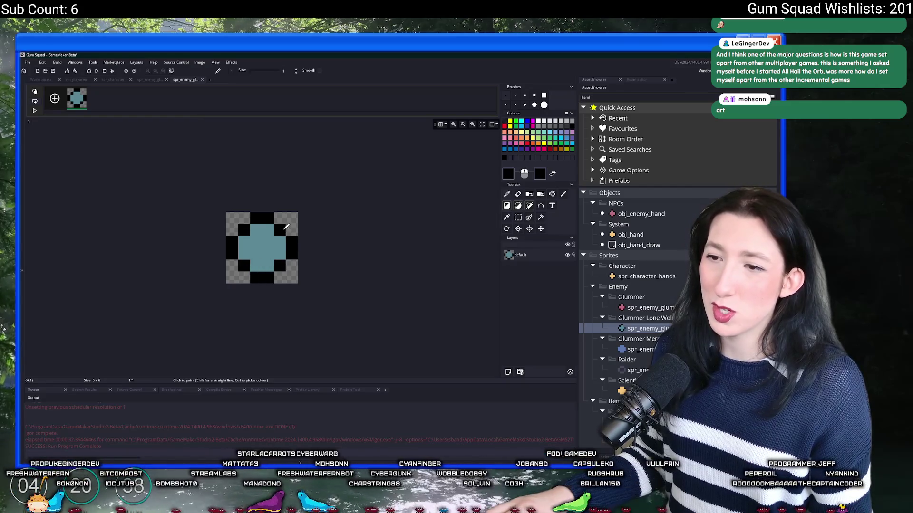
double_click(646, 349)
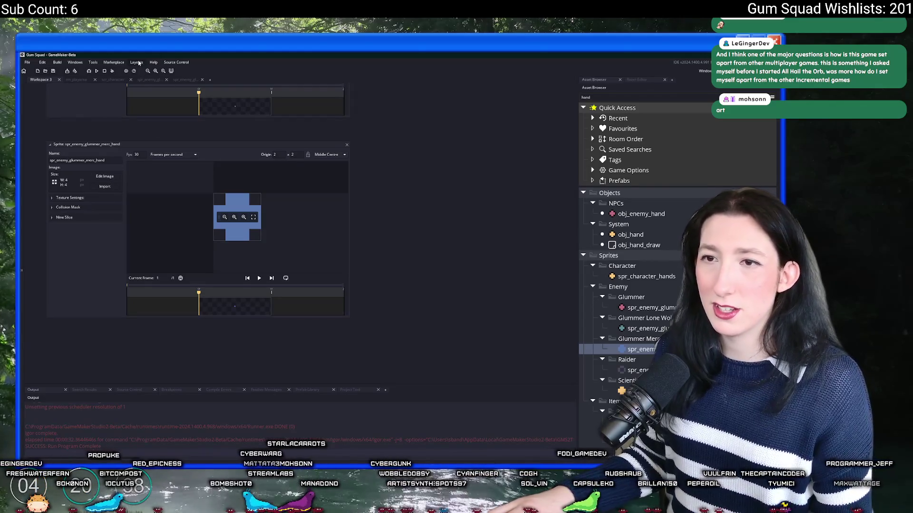
Step: Resize the Glummer Merc hand sprite's canvas to 6x6
left_click(104, 177)
left_click(199, 62)
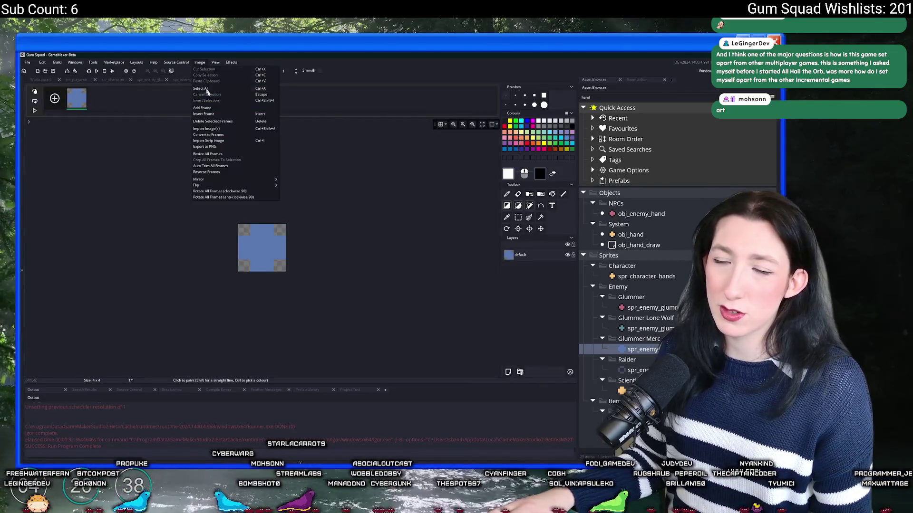
left_click(226, 154)
left_click(129, 119)
type("6")
key("Tab")
type("6")
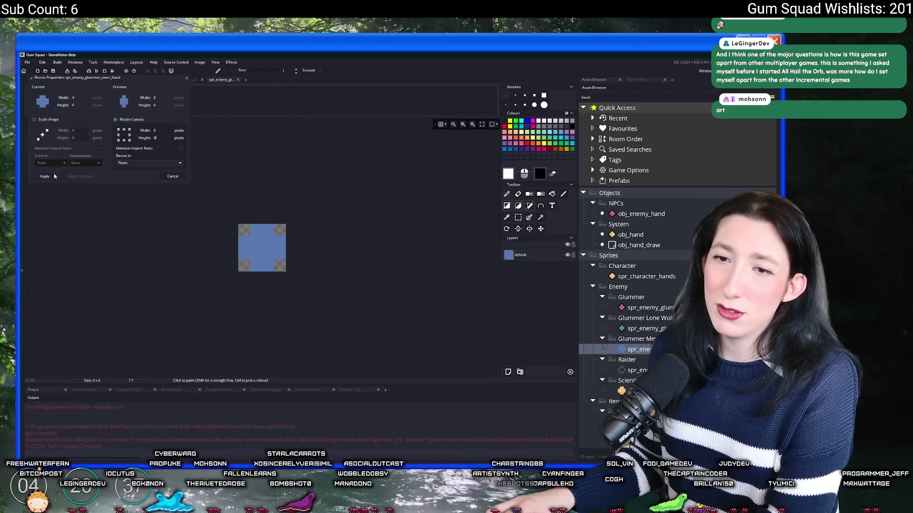
left_click(45, 176)
Step: Pencil a black pixel outline around the Glummer Merc hand
mouse_move(255, 217)
left_mouse_down()
mouse_move(269, 217)
mouse_move(232, 266)
left_mouse_up()
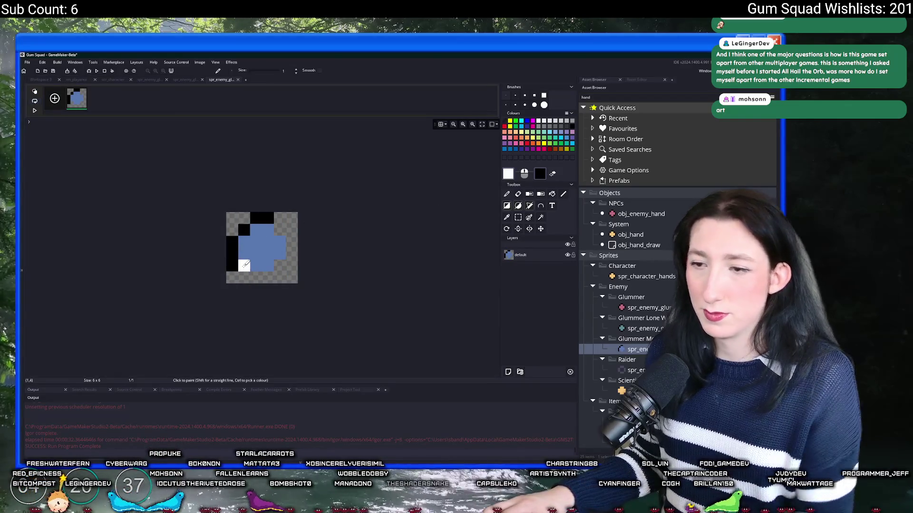
key("ctrl+z")
left_click(243, 265)
left_click(256, 278)
left_click(269, 277)
left_click(280, 265)
left_click(291, 254)
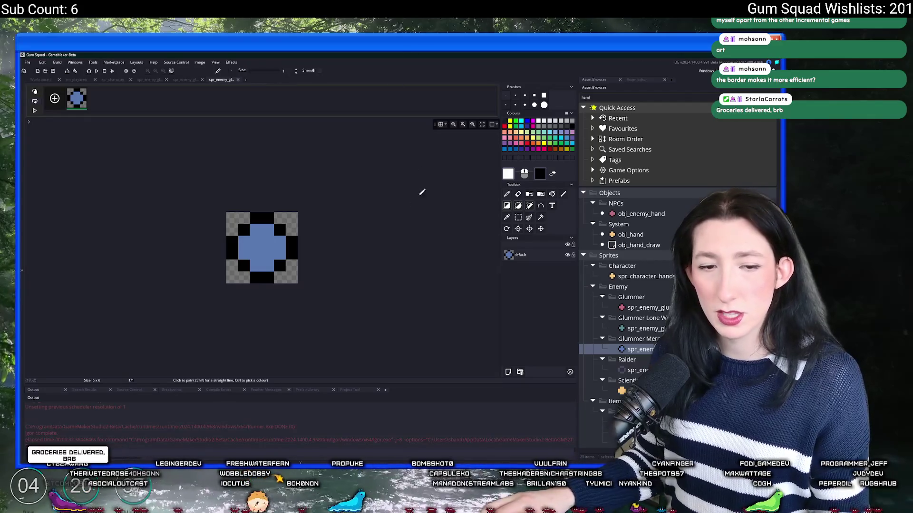
Step: Open the Raider hand sprite and resize its canvas to 6x6
left_click(638, 371)
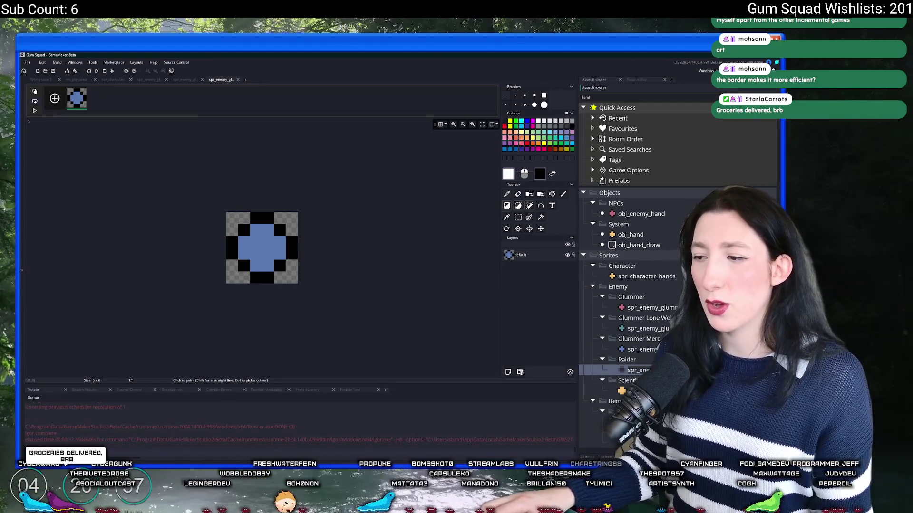
double_click(638, 371)
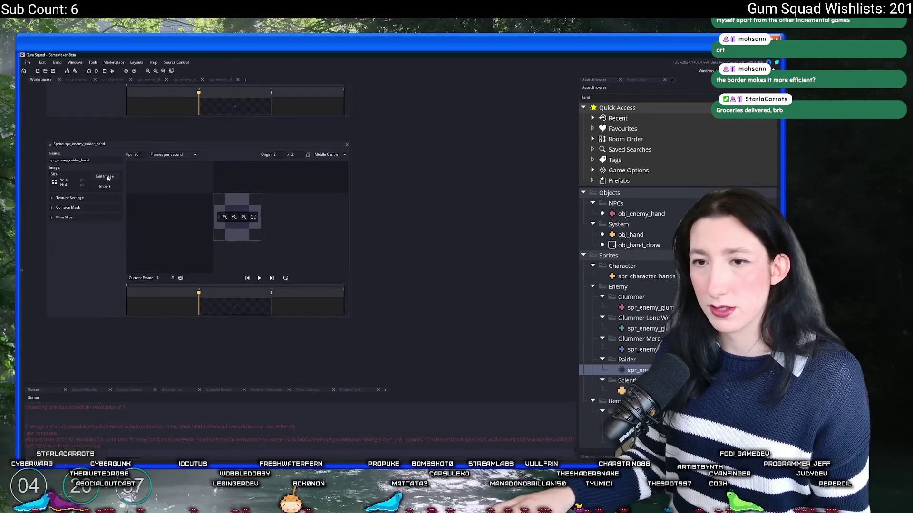
left_click(104, 181)
left_click(176, 62)
mouse_move(200, 62)
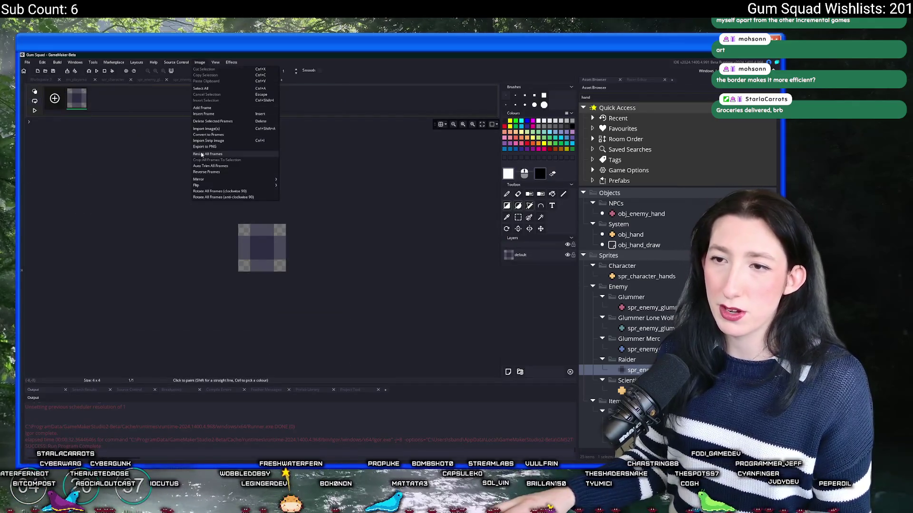
left_click(198, 153)
left_click(115, 120)
double_click(154, 130)
type("6")
key("Tab")
type("6")
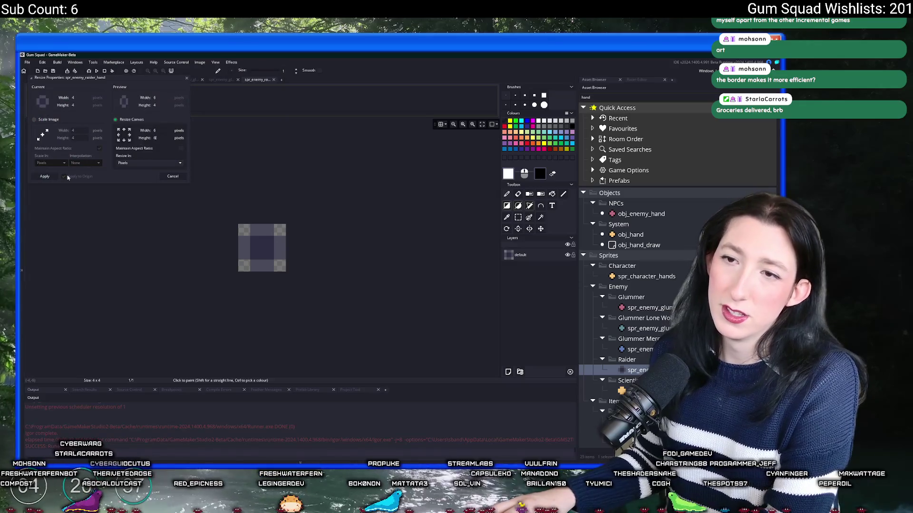
left_click(45, 177)
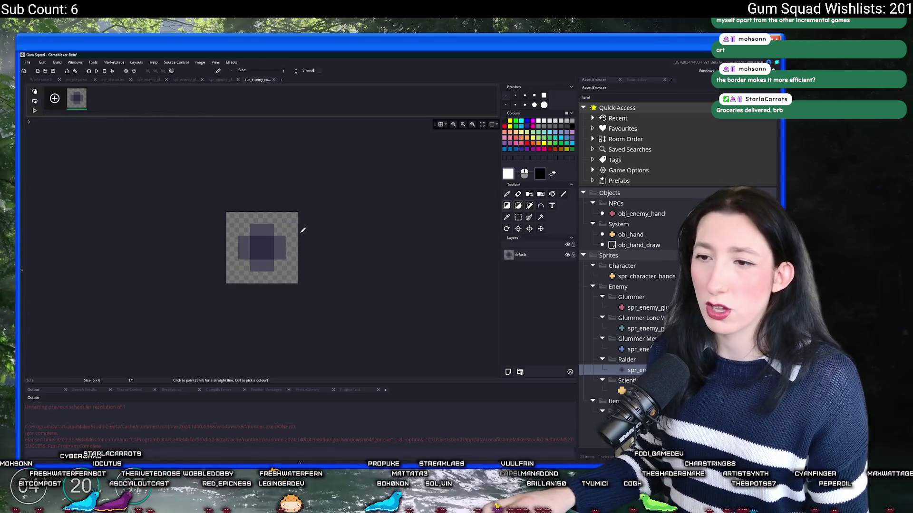
Step: Paint a black pixel outline around the Raider hand, then open spr_enemy_scientist0_hand
right_click(291, 242)
right_click(291, 253)
right_click(279, 230)
right_click(268, 217)
right_click(255, 218)
right_click(232, 229)
key("ctrl+z")
right_click(244, 229)
right_click(232, 241)
right_click(232, 254)
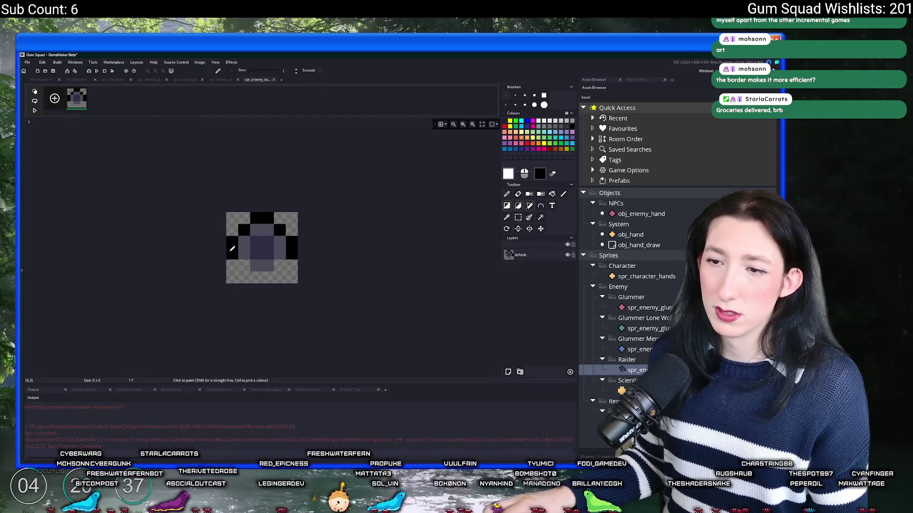
right_click(244, 265)
right_click(256, 277)
right_click(267, 277)
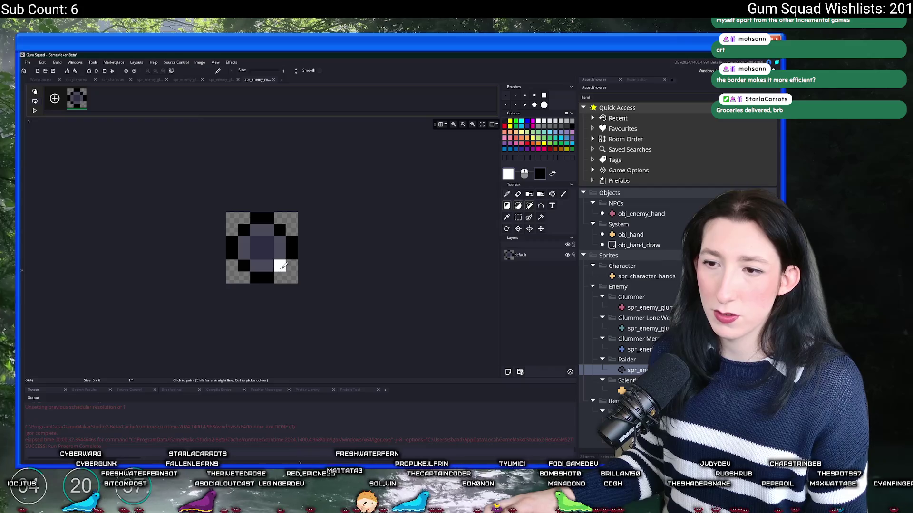
right_click(279, 265)
left_click(618, 391)
double_click(621, 390)
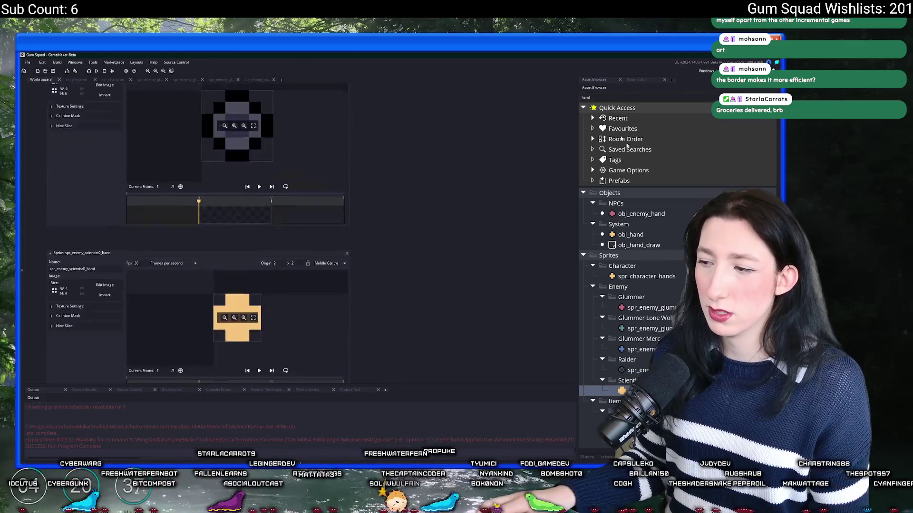
Step: Resize the Scientist hand sprite's canvas to 6x6
double_click(117, 85)
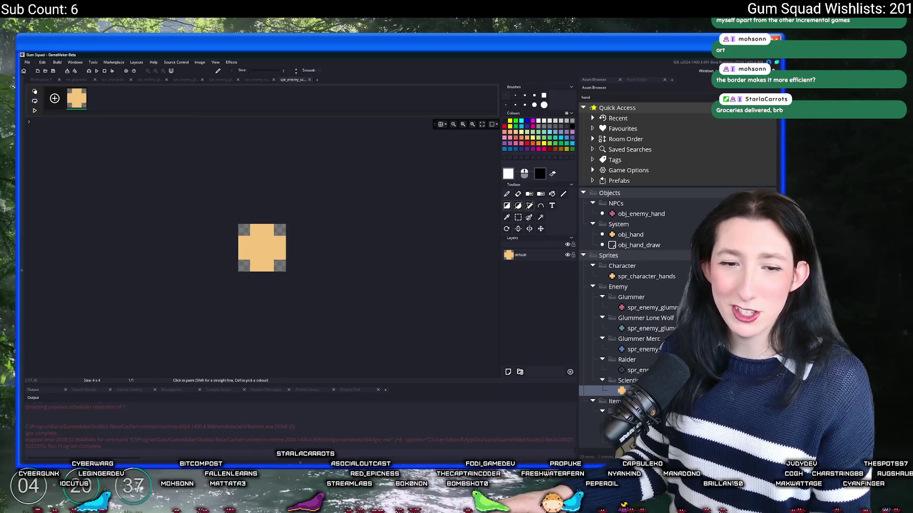
left_click(199, 62)
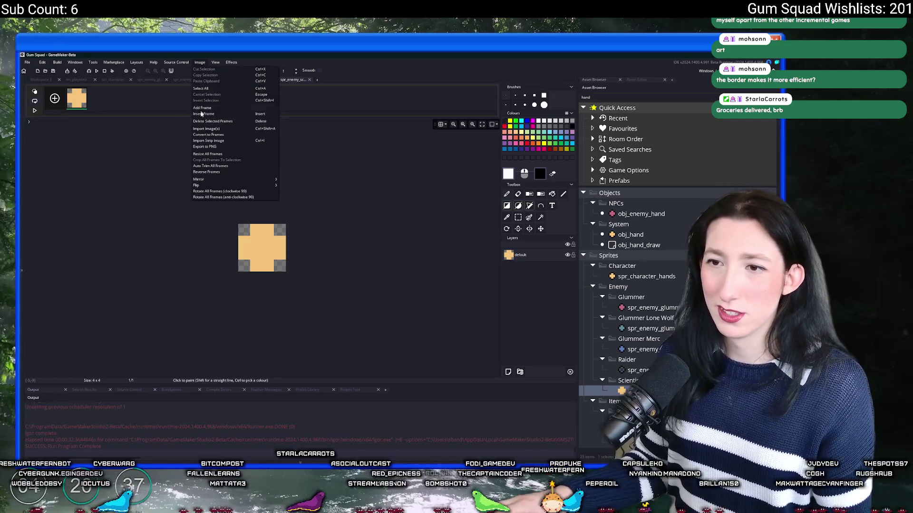
left_click(201, 154)
left_click(115, 120)
double_click(153, 130)
type("6")
key("Tab")
type("6")
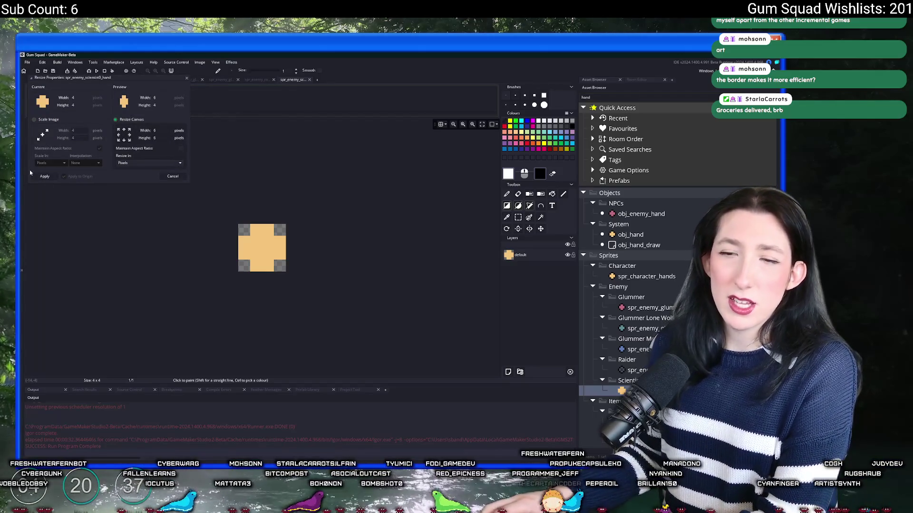
left_click(44, 177)
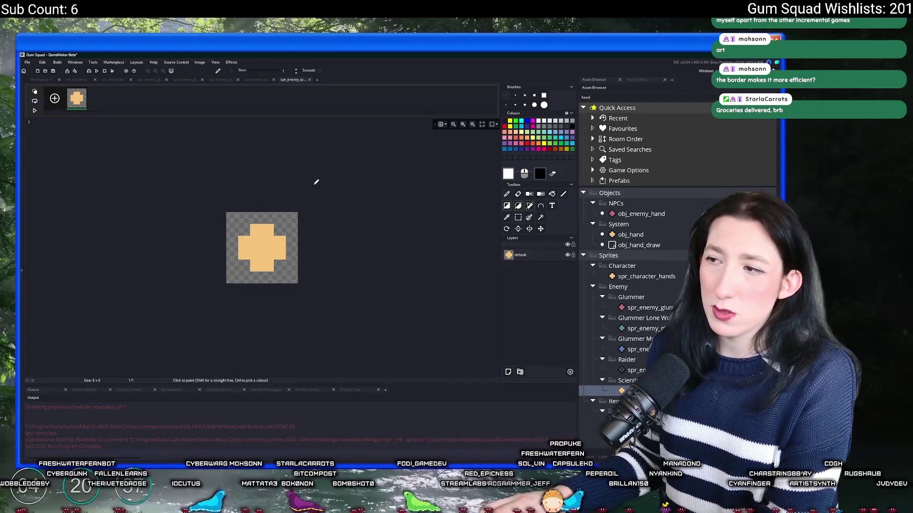
Step: Paint a black pixel outline around the Scientist hand on all sides
left_click(244, 218)
right_click(255, 217)
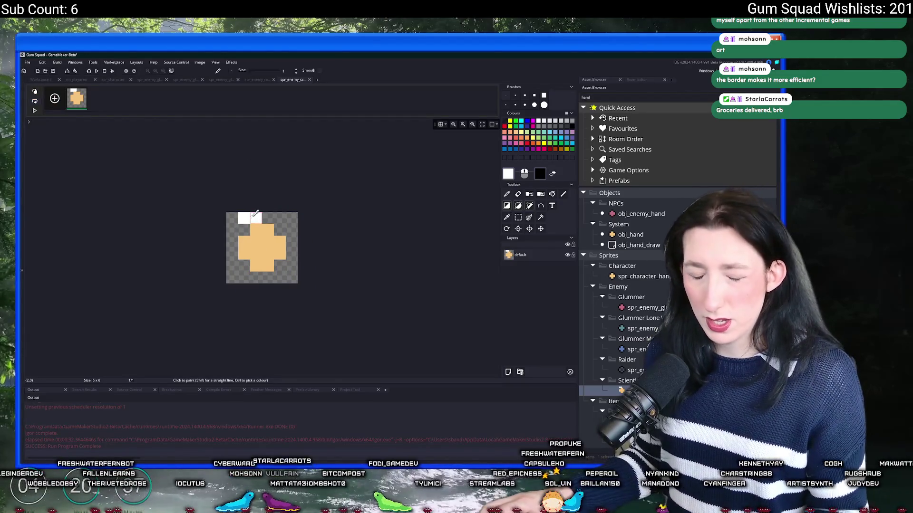
right_click(267, 218)
right_click(243, 229)
right_click(231, 242)
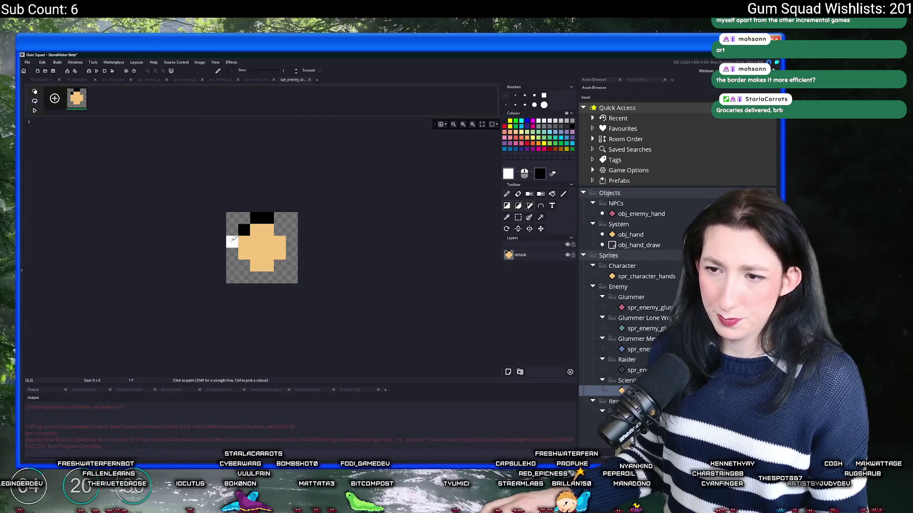
right_click(231, 254)
right_click(243, 265)
right_click(255, 277)
right_click(267, 278)
right_click(279, 266)
right_click(291, 254)
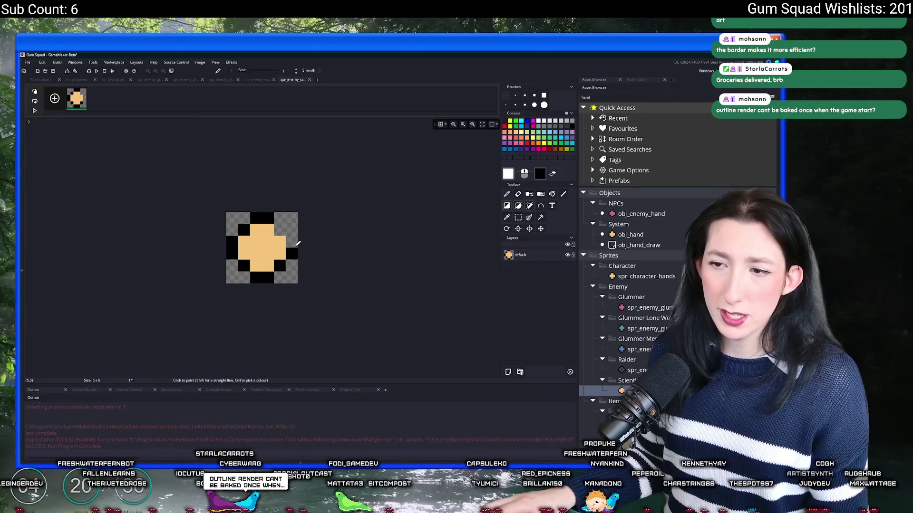
right_click(292, 241)
right_click(279, 230)
Step: Close the image editor plus the Glummer hand and character hands sprite editors
left_click(309, 80)
scroll(392, 203, "up", 5)
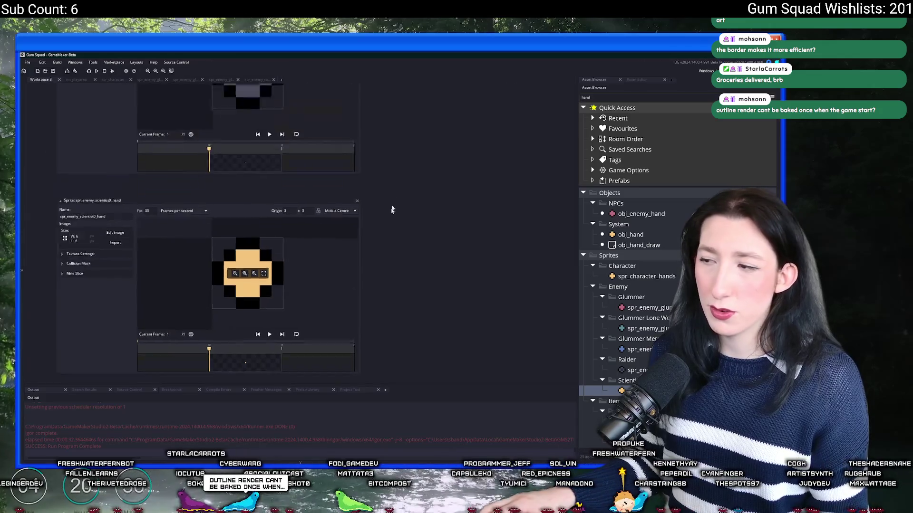
scroll(367, 145, "down", 5)
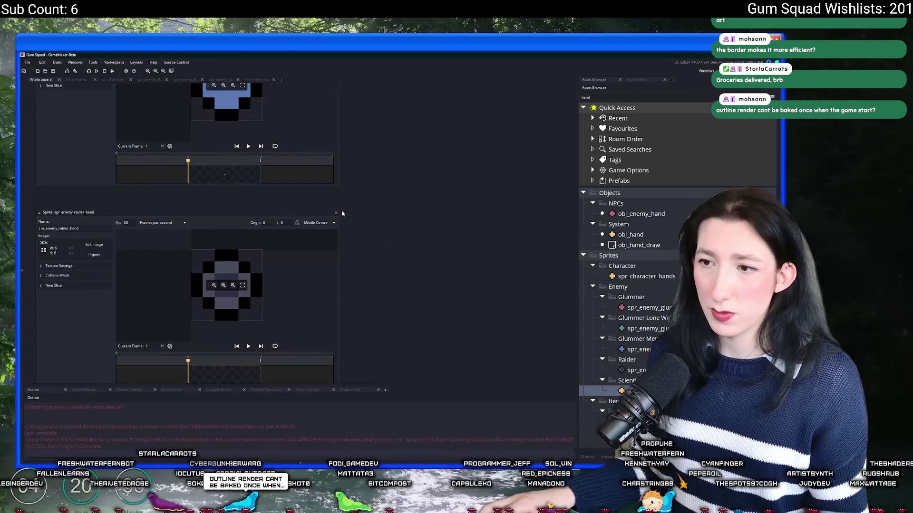
scroll(368, 245, "up", 10)
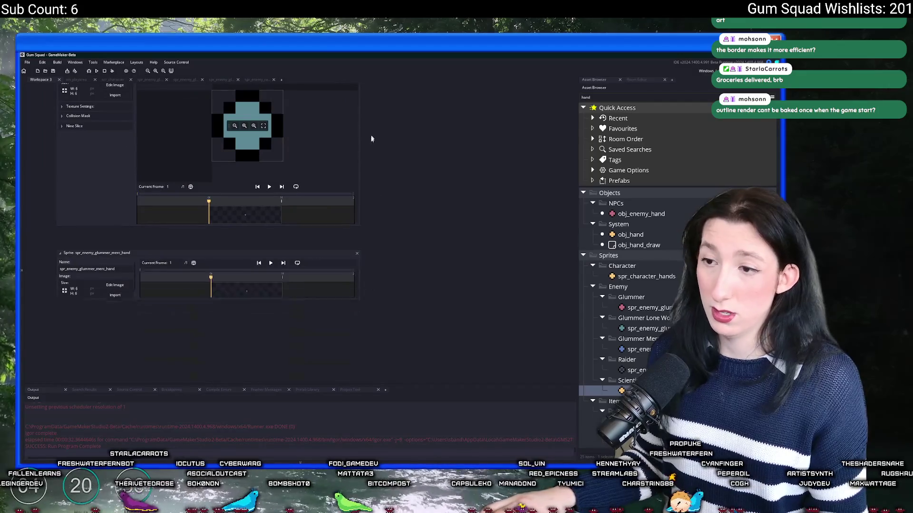
scroll(370, 242, "up", 2)
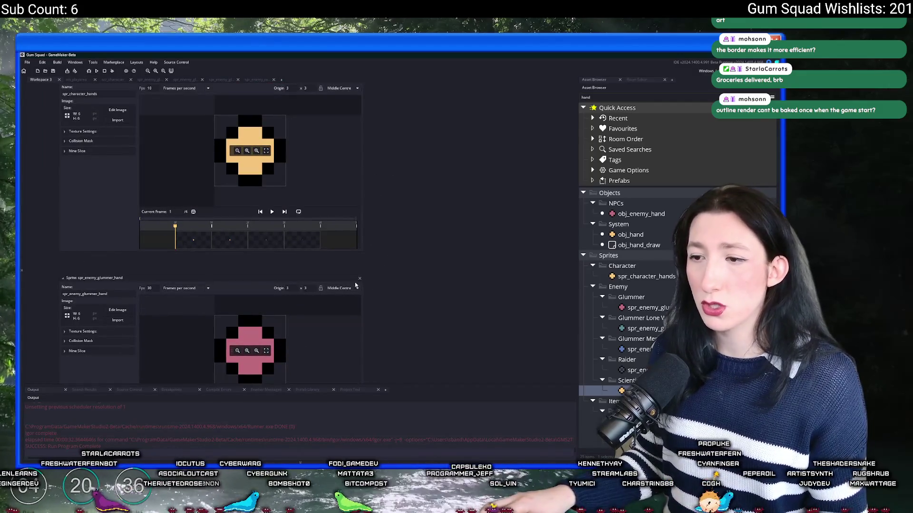
left_click(363, 272)
left_click(364, 182)
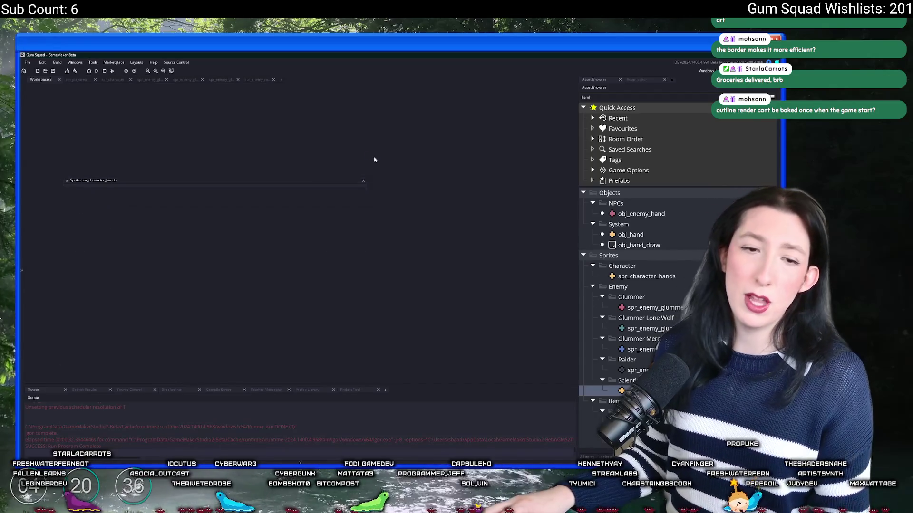
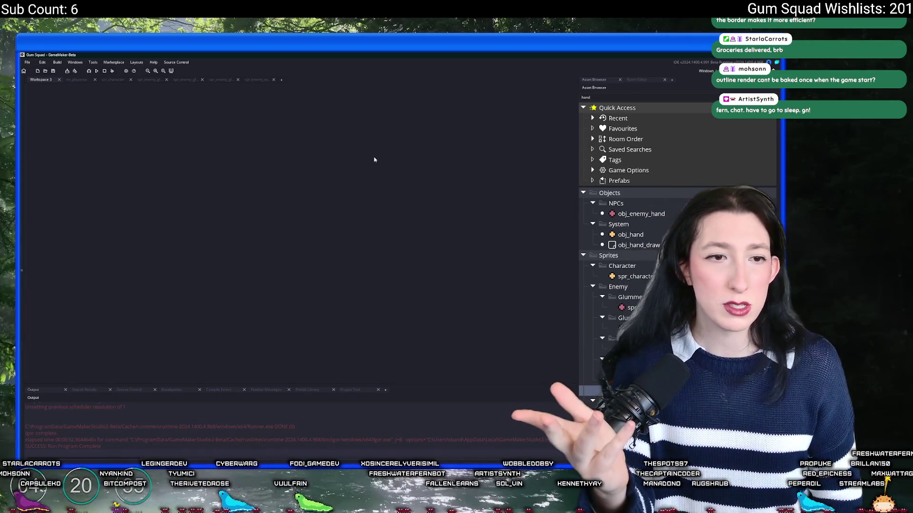
Step: Close the leftover editor tabs, including the last sprite editor tab
left_click(252, 82)
middle_click(252, 82)
middle_click(224, 81)
middle_click(185, 81)
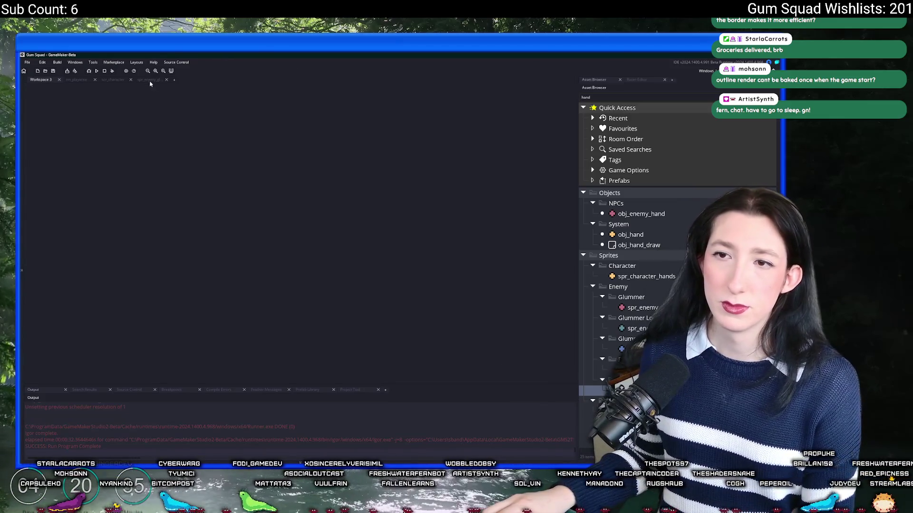
middle_click(139, 81)
Step: Open the scr_character script and read through its character hand-drawing code
left_click(112, 79)
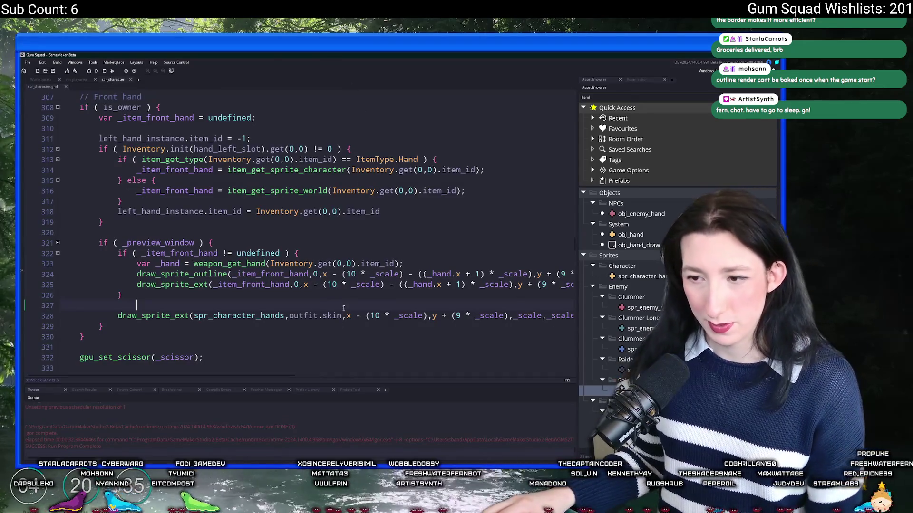
scroll(189, 305, "down", 2)
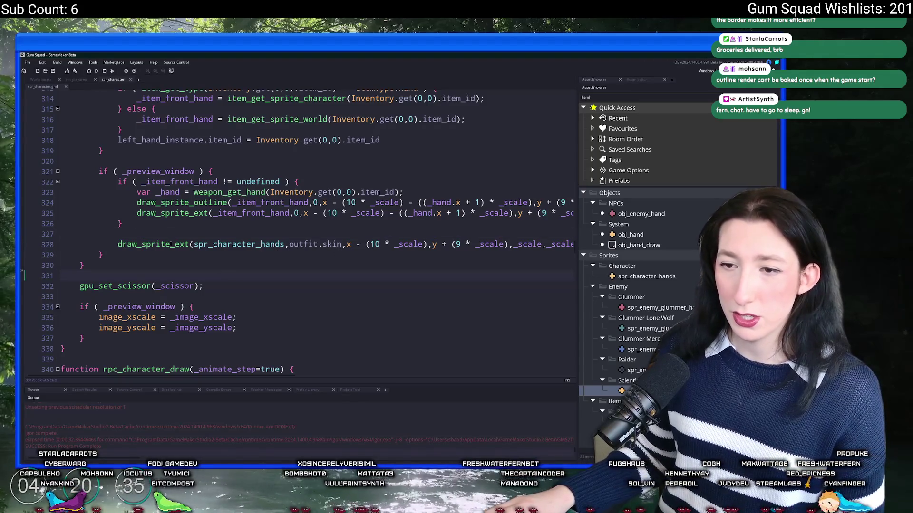
key("Up")
key("Up")
key("Up")
scroll(222, 290, "down", 20)
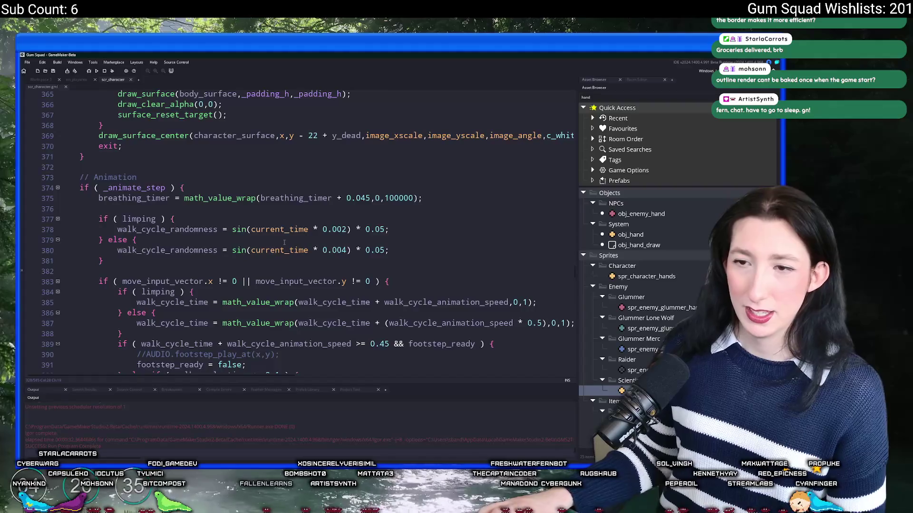
scroll(276, 243, "down", 12)
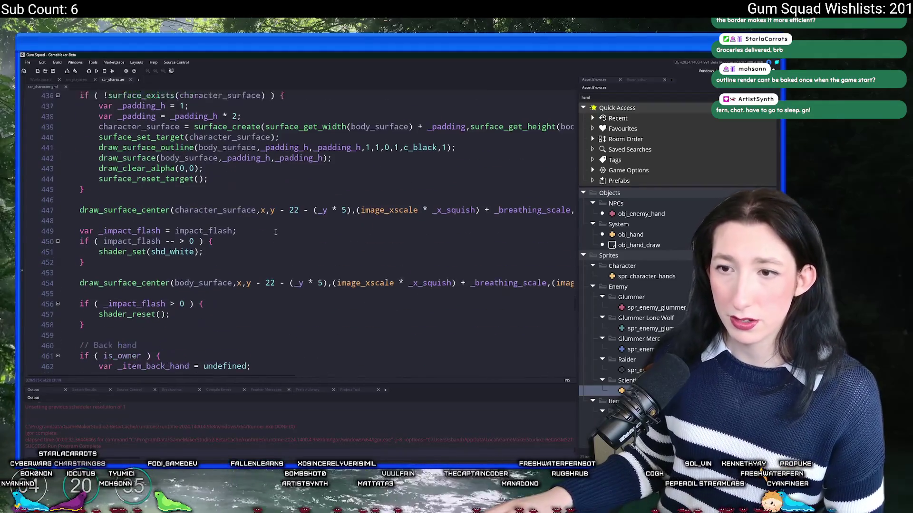
scroll(276, 232, "down", 12)
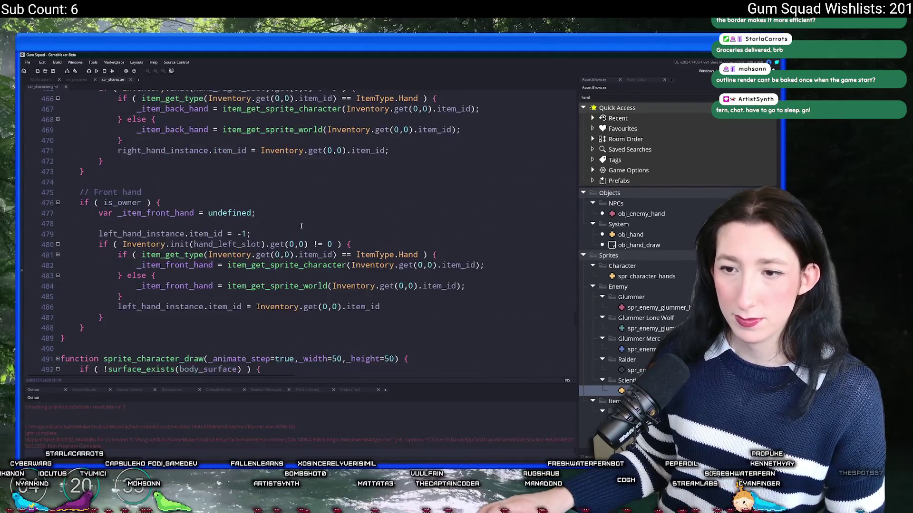
scroll(285, 232, "down", 20)
left_click(309, 236)
scroll(313, 228, "down", 6)
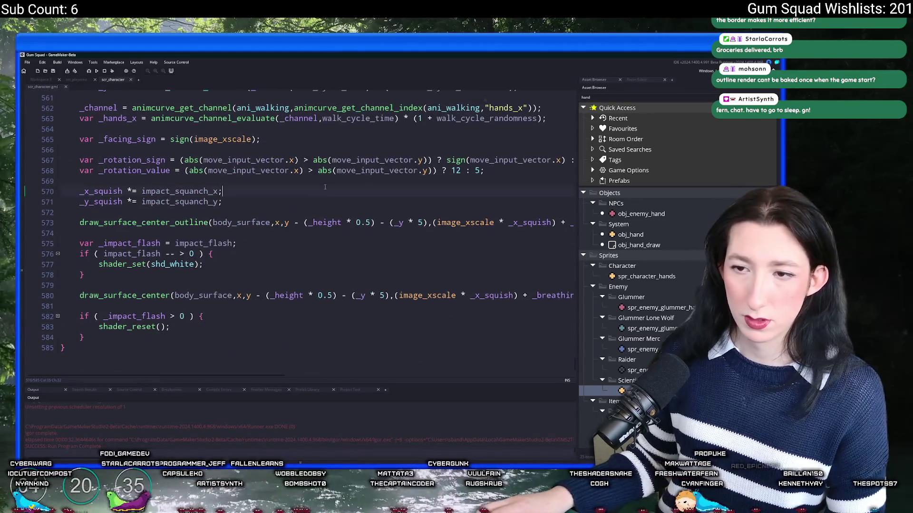
Step: Search scr_character for 'hand', then close the search and return to the empty workspace
left_click(325, 190)
key("ctrl+f")
type("hand")
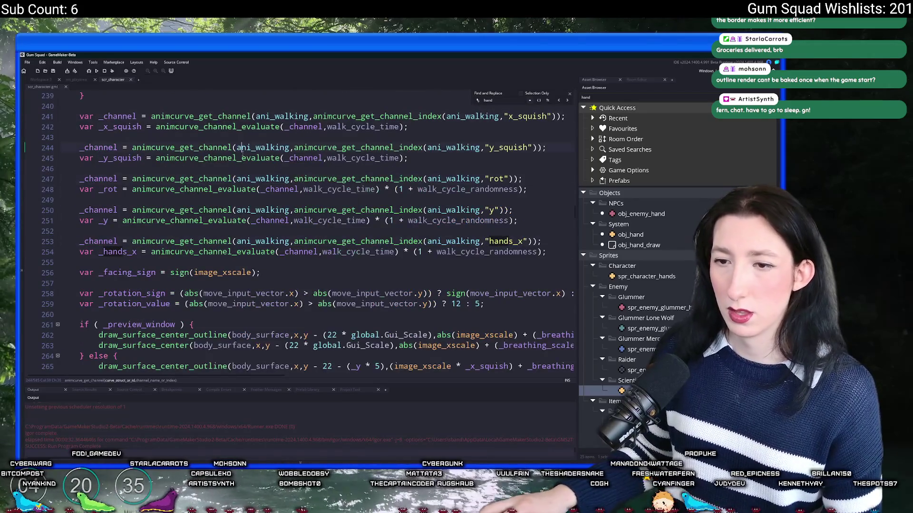
key("Return")
left_click(569, 93)
left_click(41, 80)
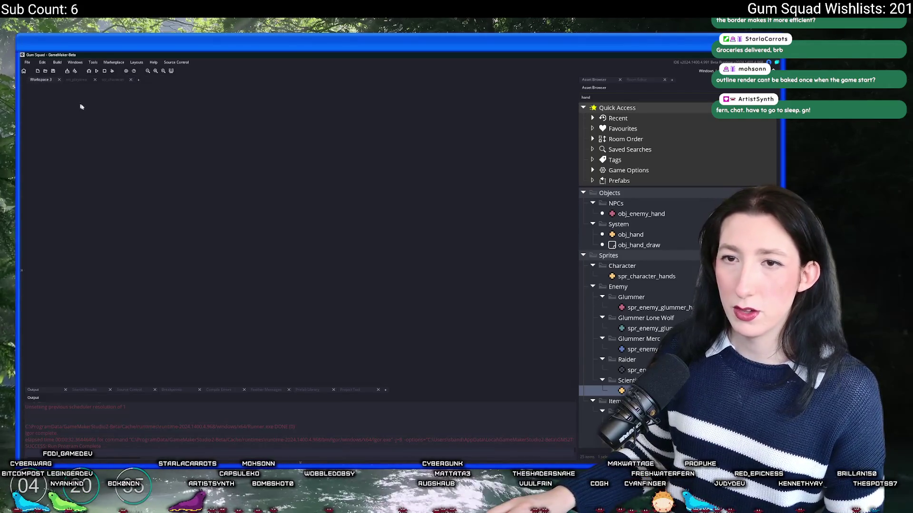
Step: Open obj_enemy_hand through asset search and bring up its Draw event code
key("ctrl+t")
type("obj_enemy_ha")
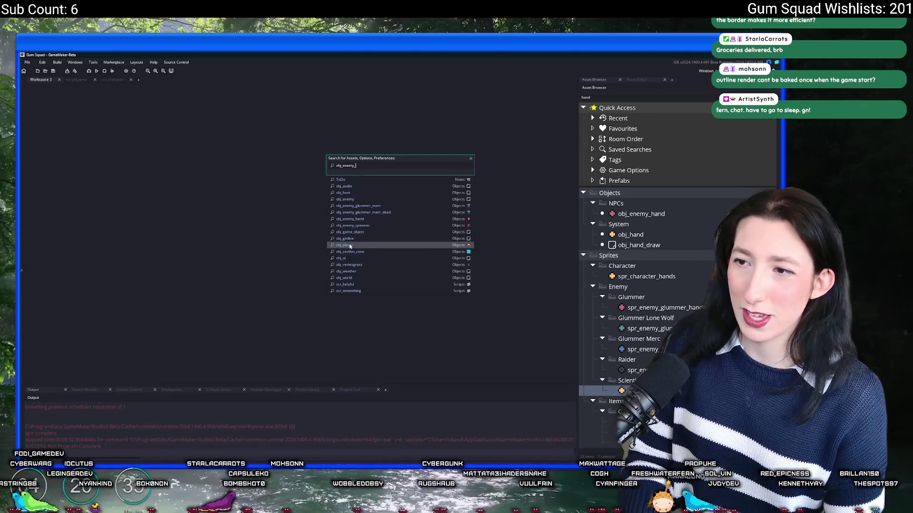
key("Return")
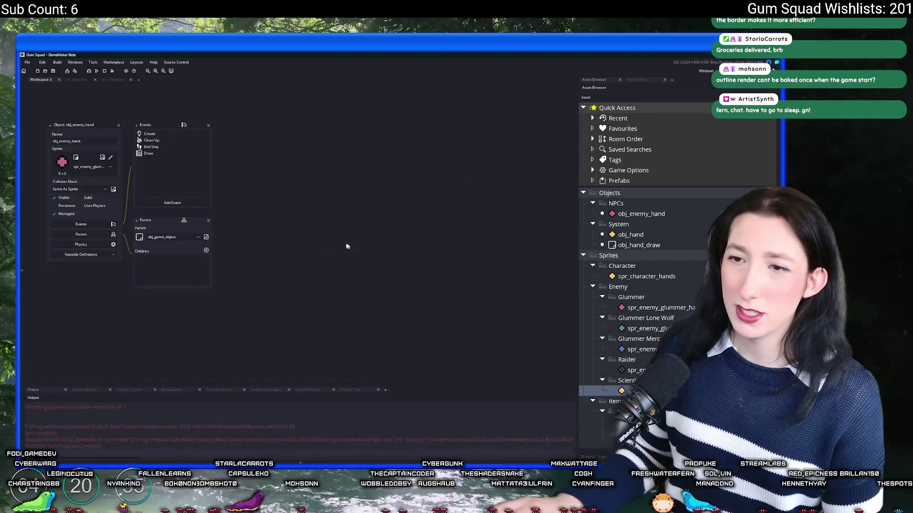
double_click(180, 155)
scroll(406, 197, "down", 4)
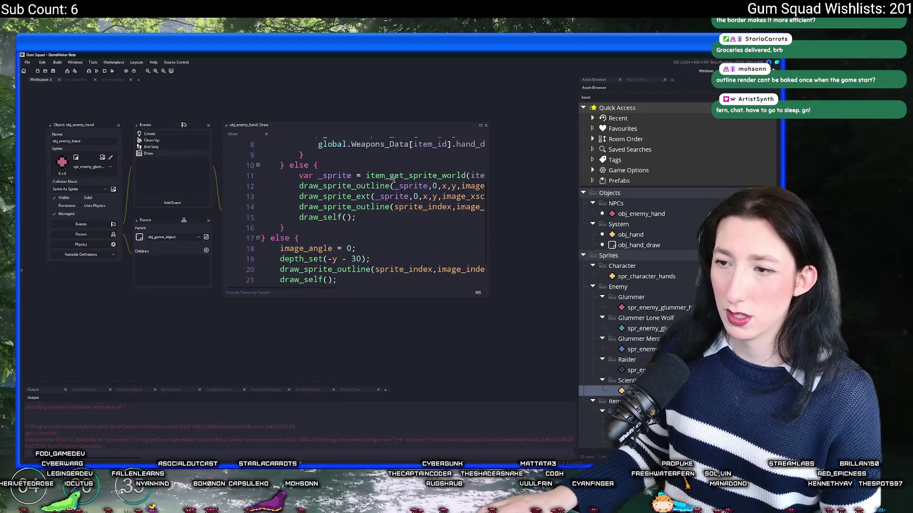
Step: Widen the code editor and delete the draw_sprite_outline line from the Draw event
left_click_drag(442, 189, 576, 189)
left_click(463, 216)
key("End")
left_click(472, 206)
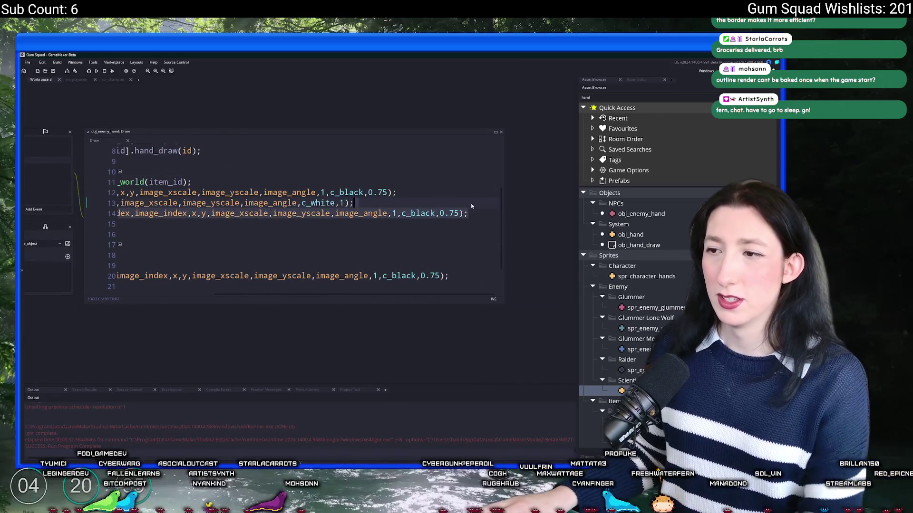
key("Home")
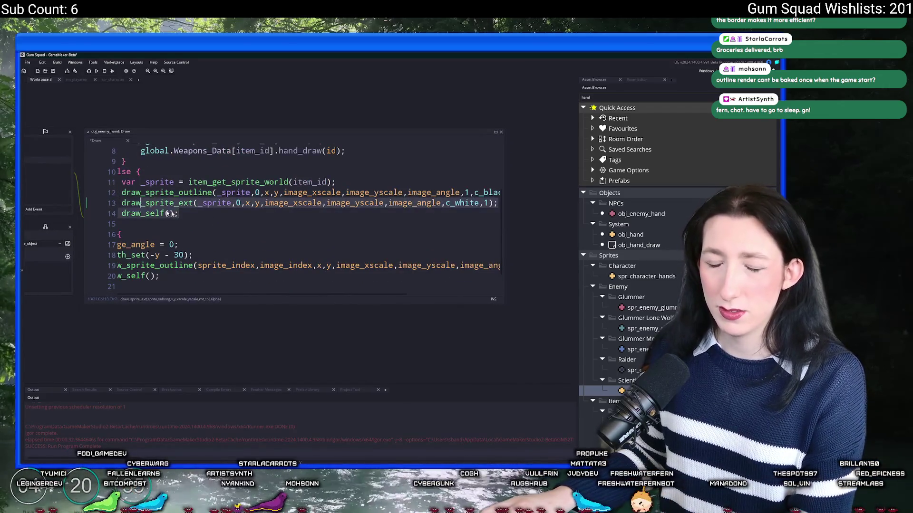
left_click(494, 267)
key("End")
key("shift+Home")
key("BackSpace")
Step: Select the instance_exists(player) check in End Step and carry it back to the Draw code
scroll(285, 214, "up", 3)
left_click(213, 238)
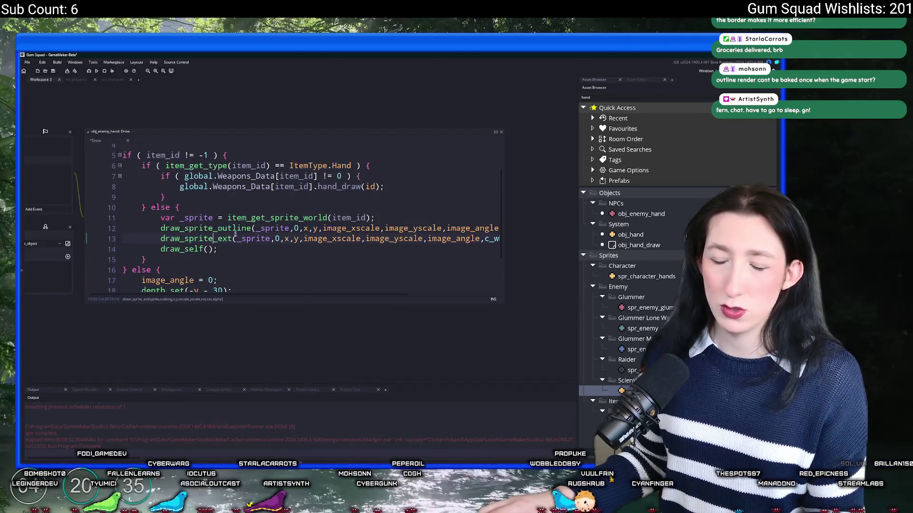
scroll(235, 234, "up", 2)
left_click(126, 170)
scroll(127, 169, "down", 1)
scroll(314, 170, "up", 2)
left_click(134, 159)
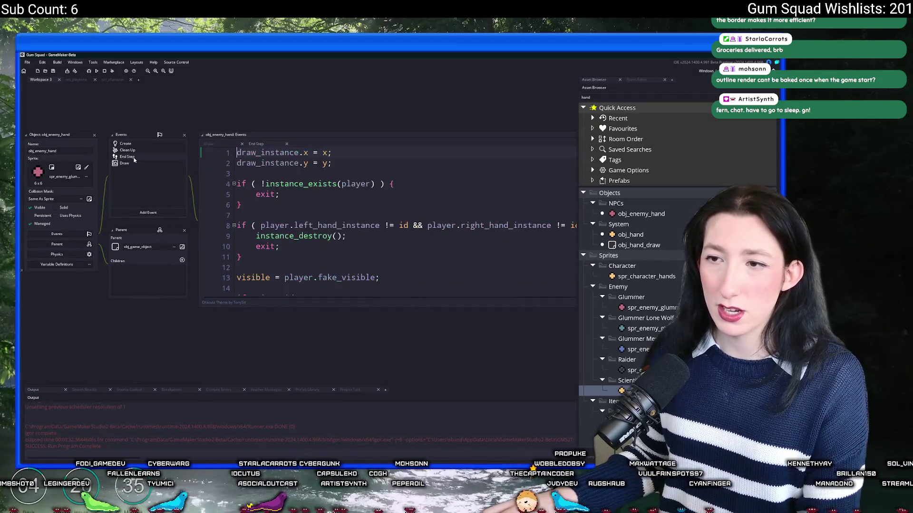
left_click(245, 204)
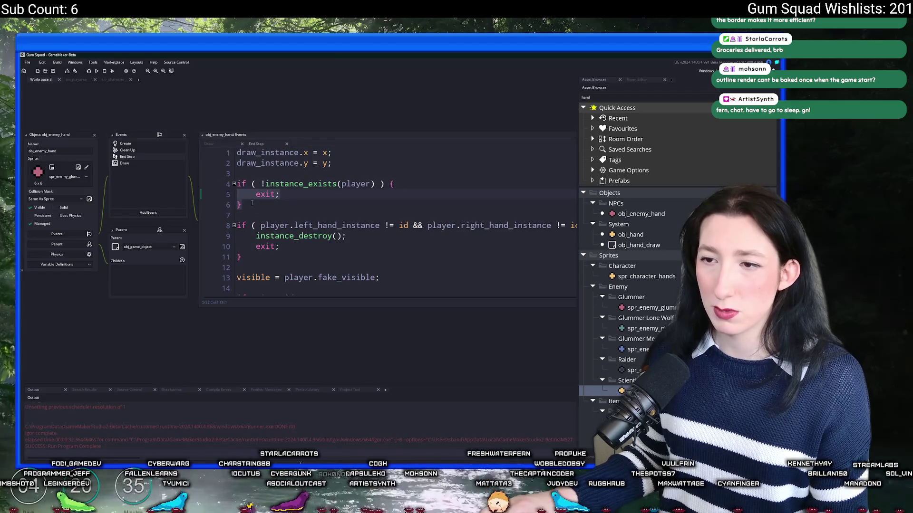
left_click_drag(249, 203, 237, 184)
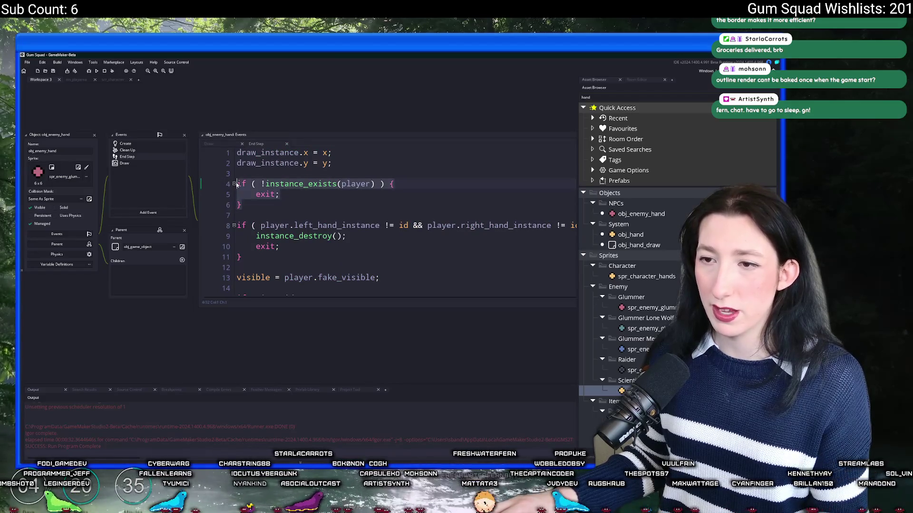
left_click(160, 163)
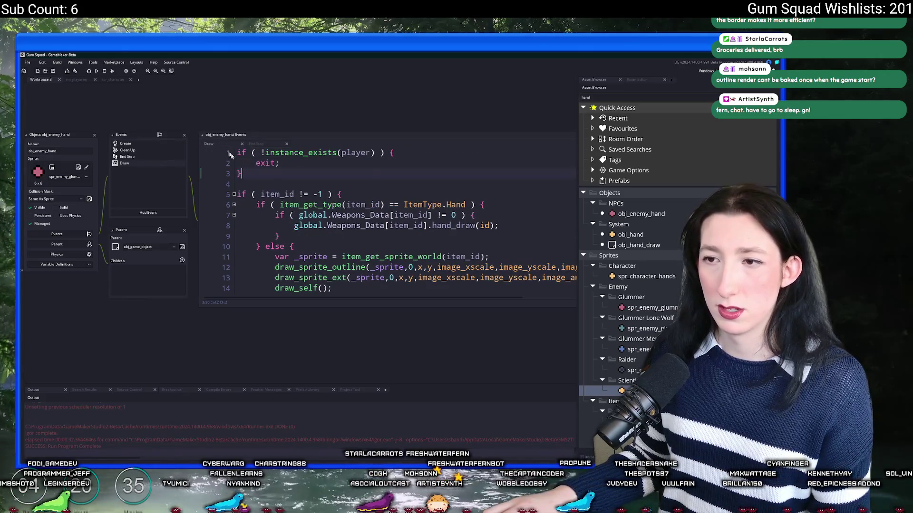
scroll(380, 183, "down", 2)
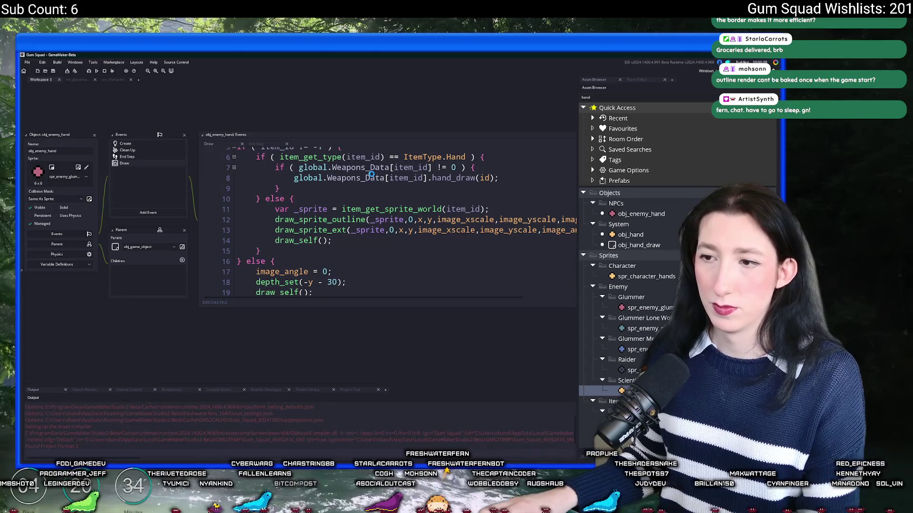
Step: Let the Gum Squad build reach its main menu, then switch to its Steam store page
scroll(372, 176, "down", 1)
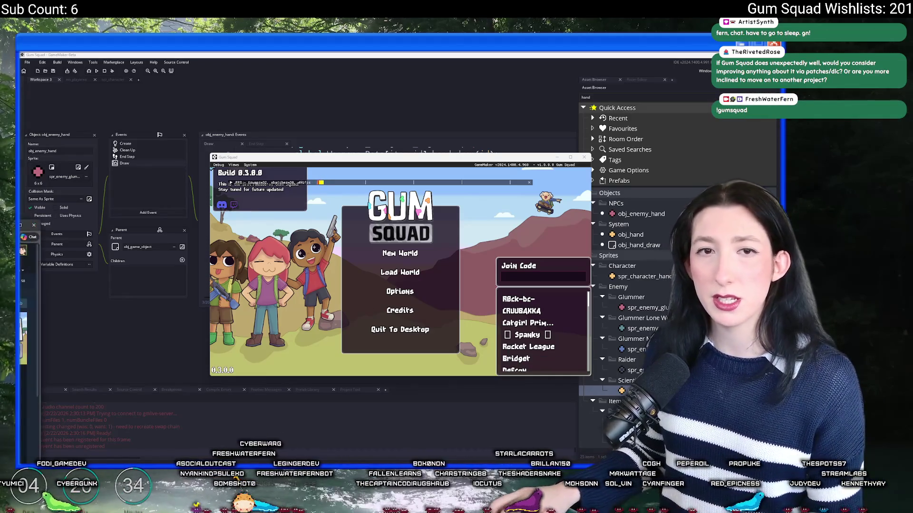
key("alt+Tab")
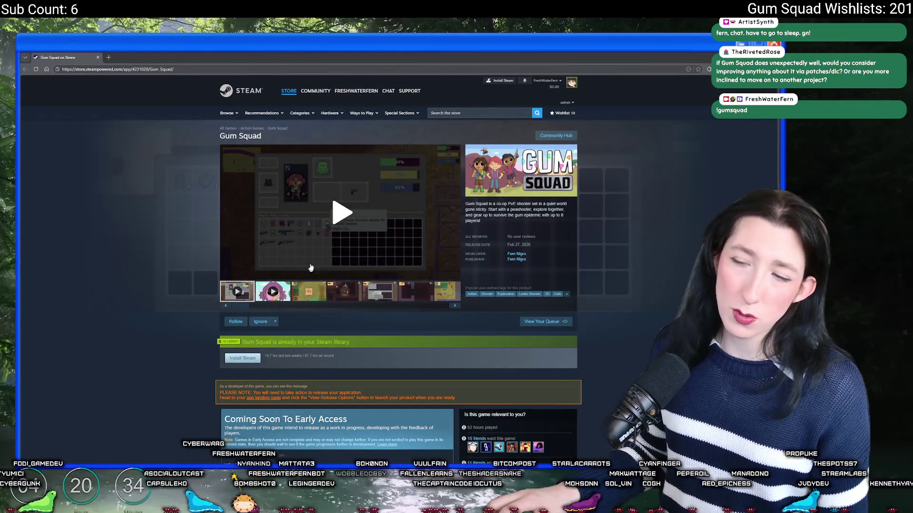
Step: Start the Gum Squad trailer and watch it full screen, re-entering full screen after leaving once
left_click(310, 268)
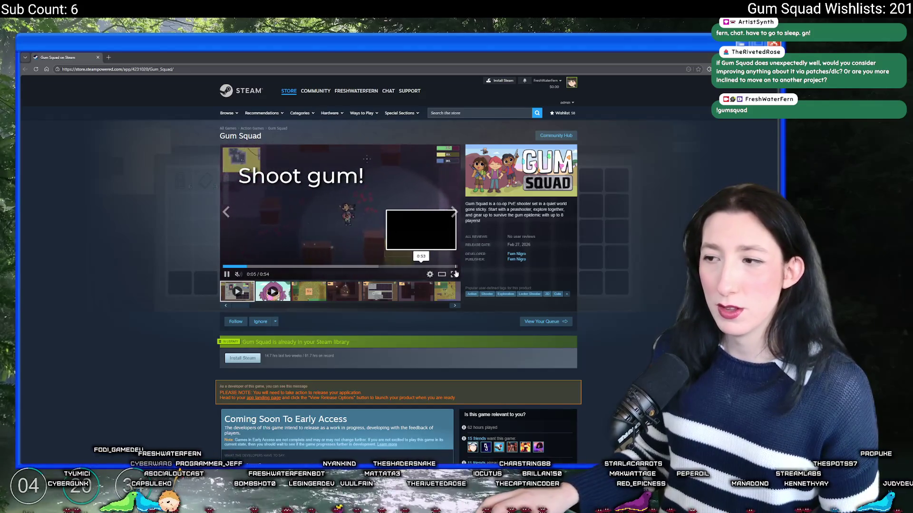
left_click(455, 275)
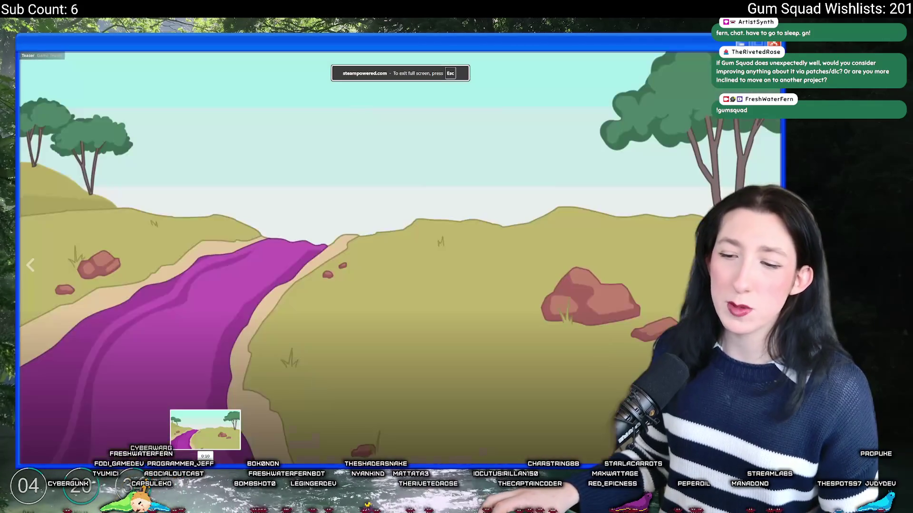
key("Escape")
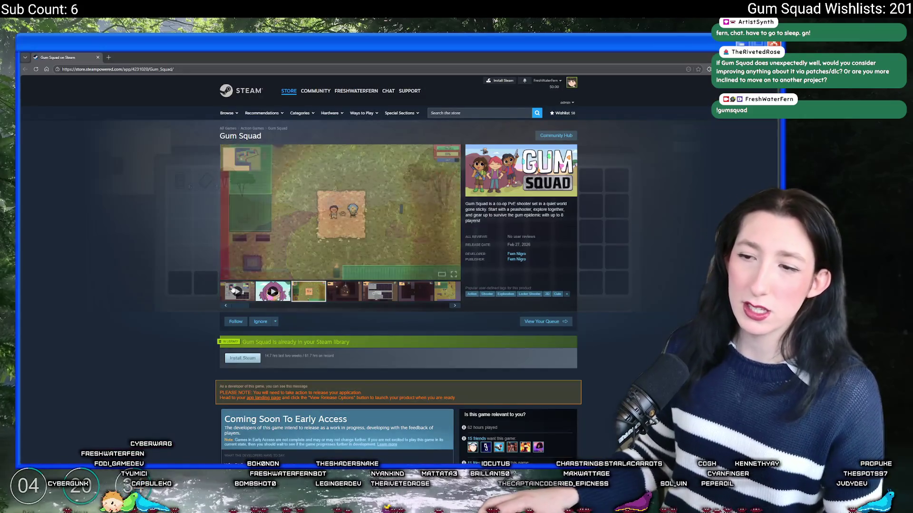
left_click(233, 289)
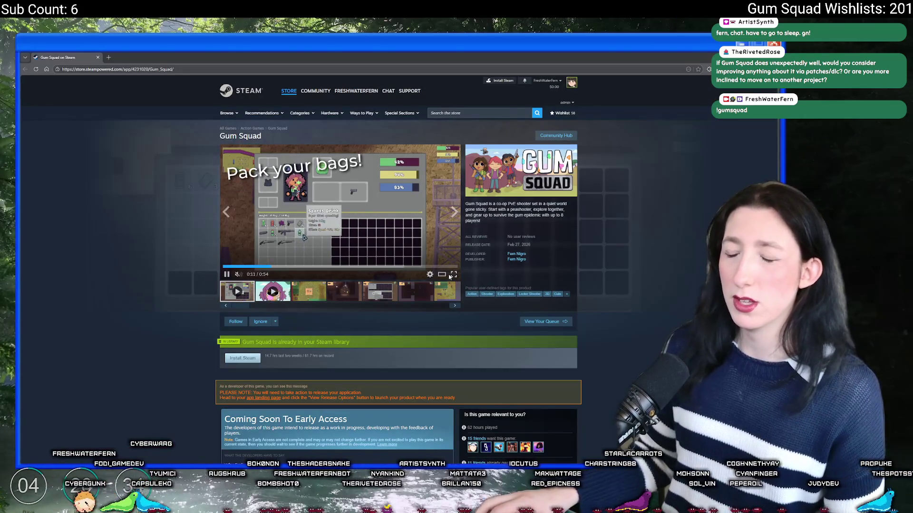
left_click(453, 274)
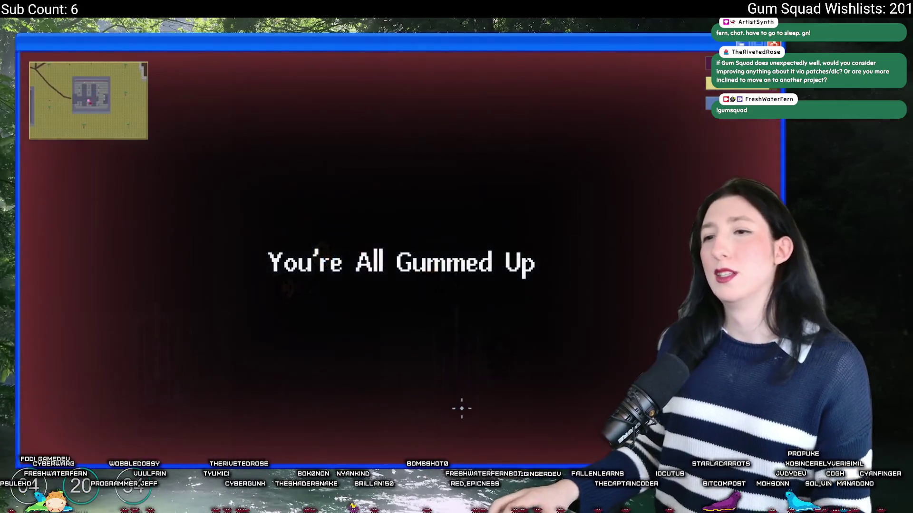
Step: Exit the full-screen trailer back to the Gum Squad store page
key("Escape")
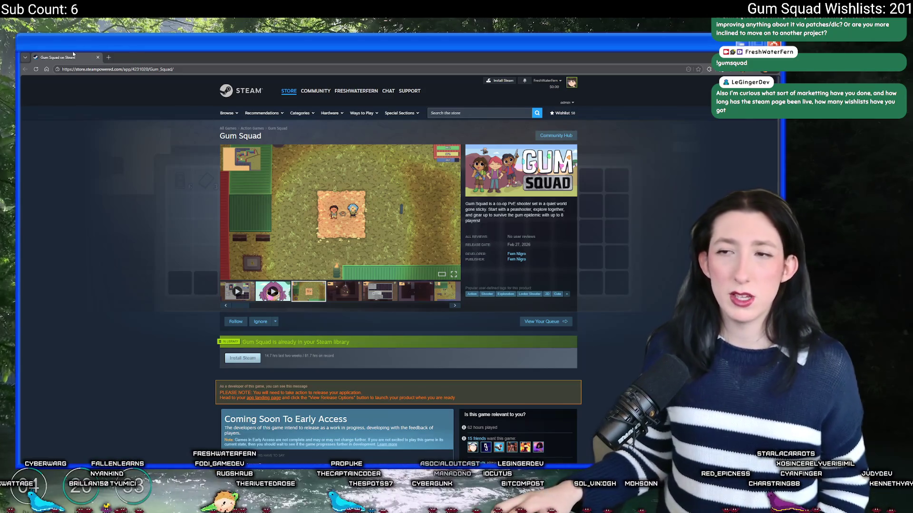
Step: Create a New World lobby in Gum Squad, maximize its window, then switch to the browser
key("alt+Tab")
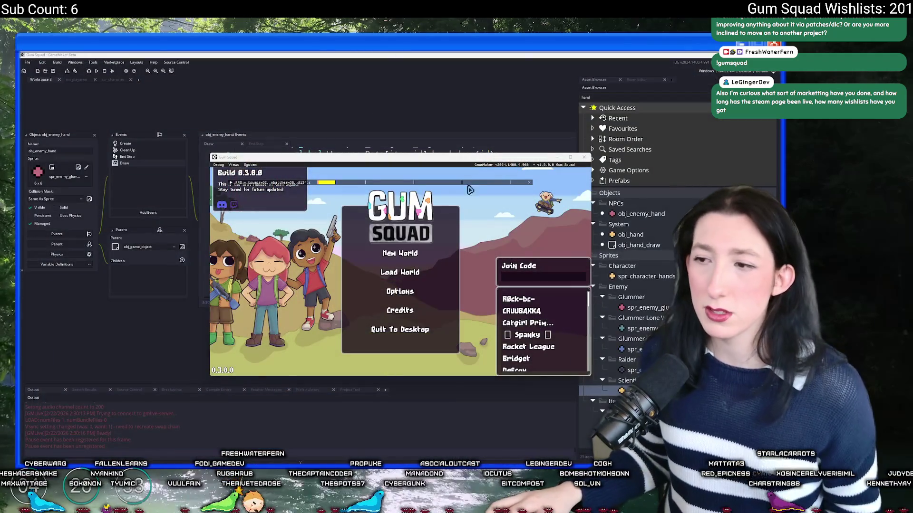
left_click(397, 253)
left_click(403, 316)
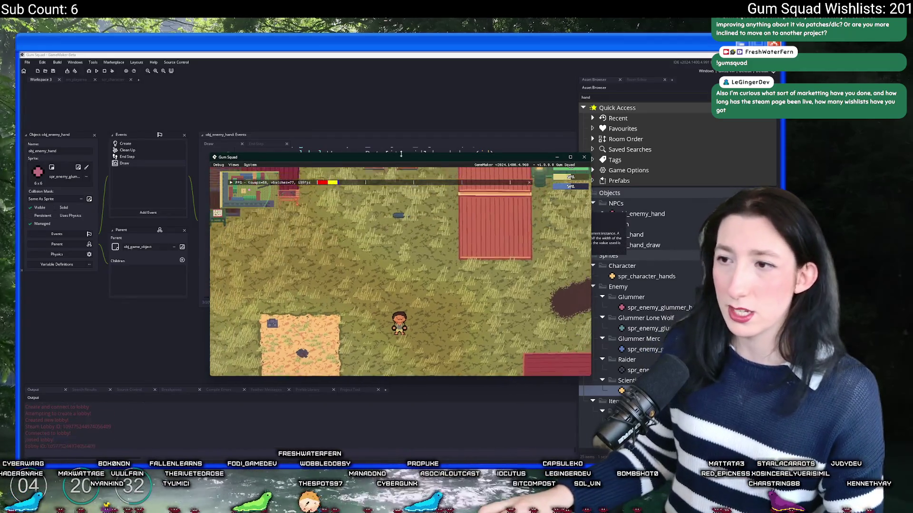
left_click_drag(394, 157, 394, 54)
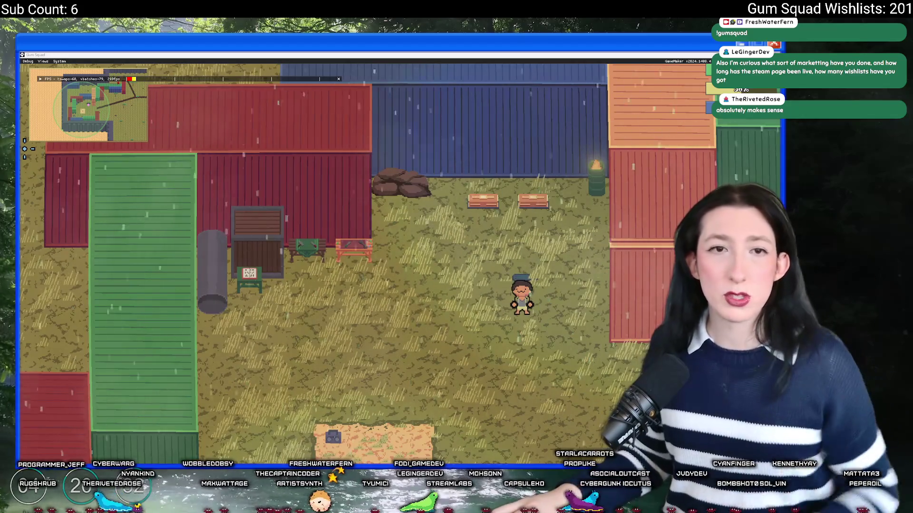
key("alt+Tab")
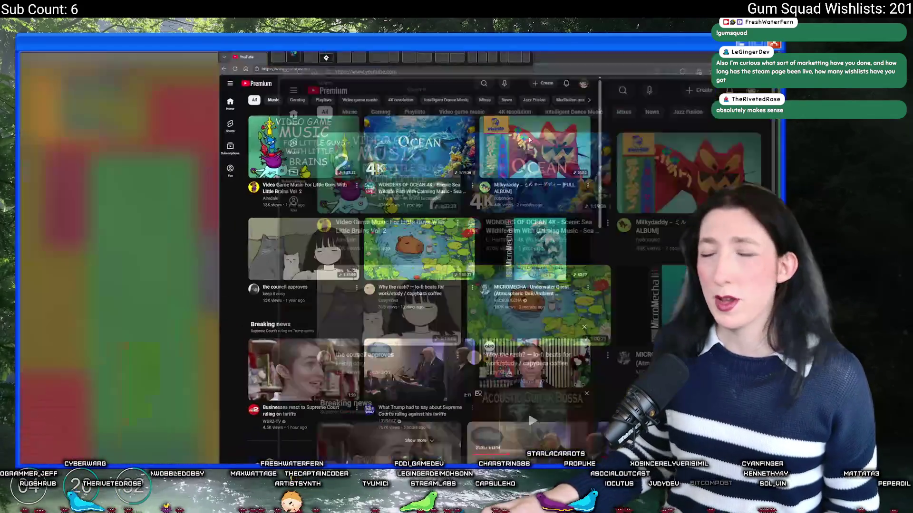
Step: Open the Shorts tab under Content in YouTube Studio, then return to the game
left_click(760, 83)
left_click(721, 171)
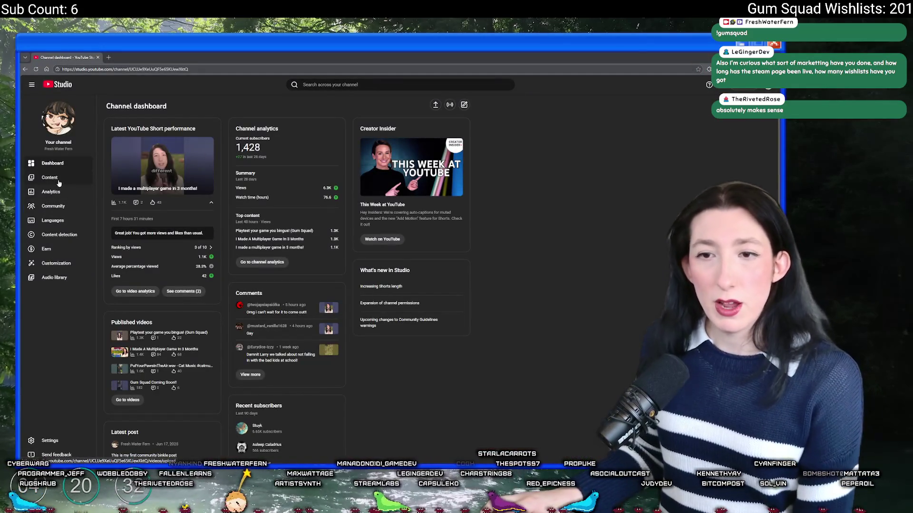
left_click(57, 180)
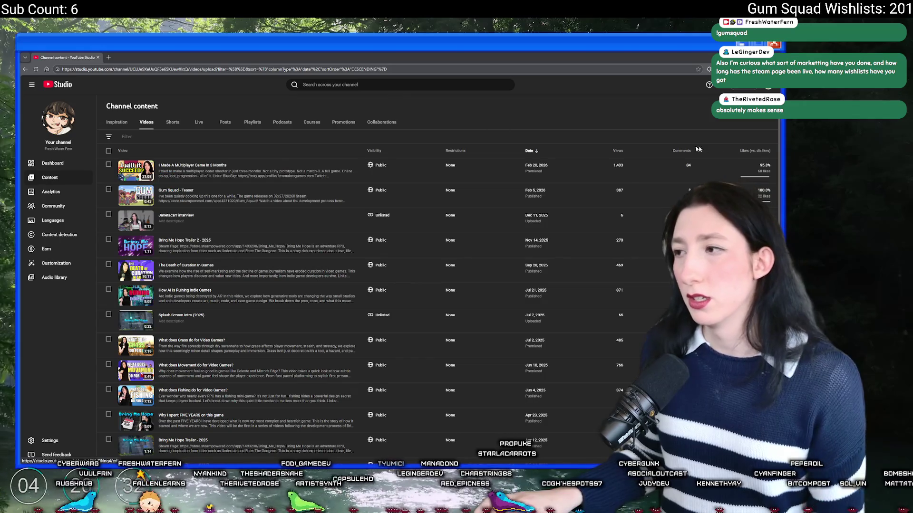
left_click(173, 123)
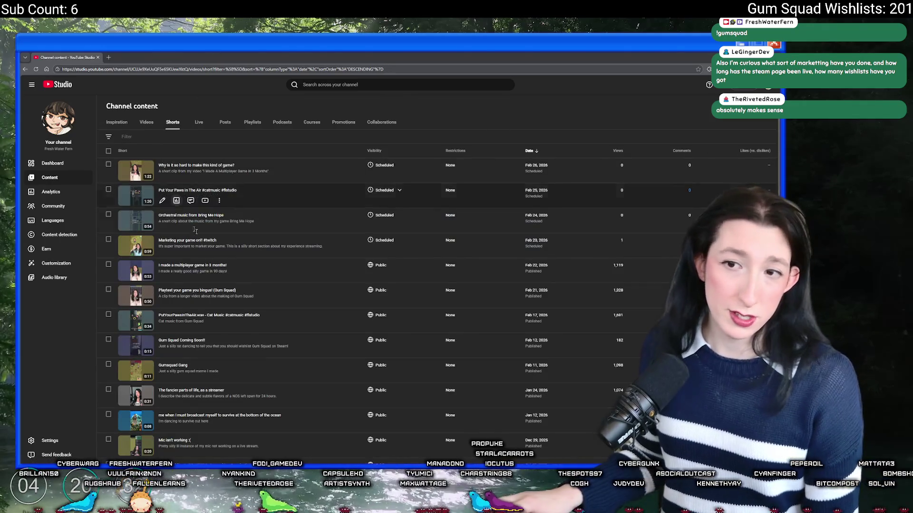
scroll(222, 259, "down", 2)
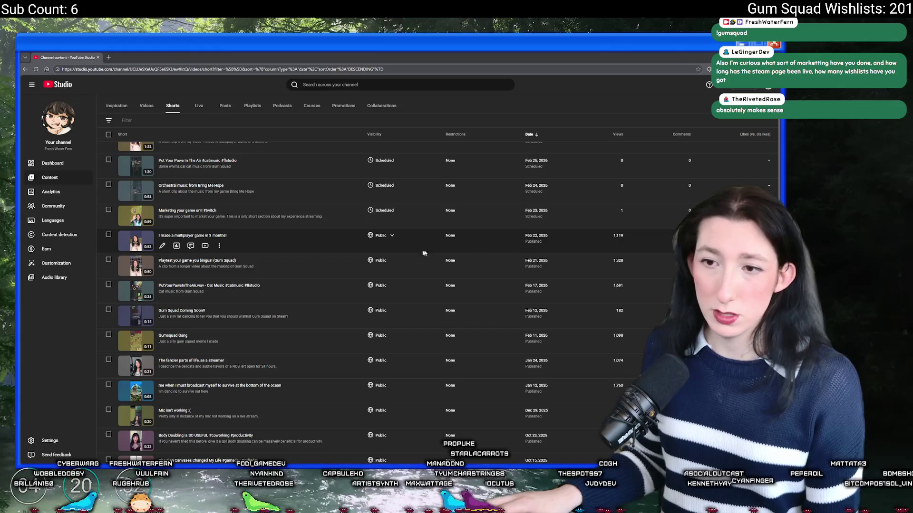
key("alt+Tab")
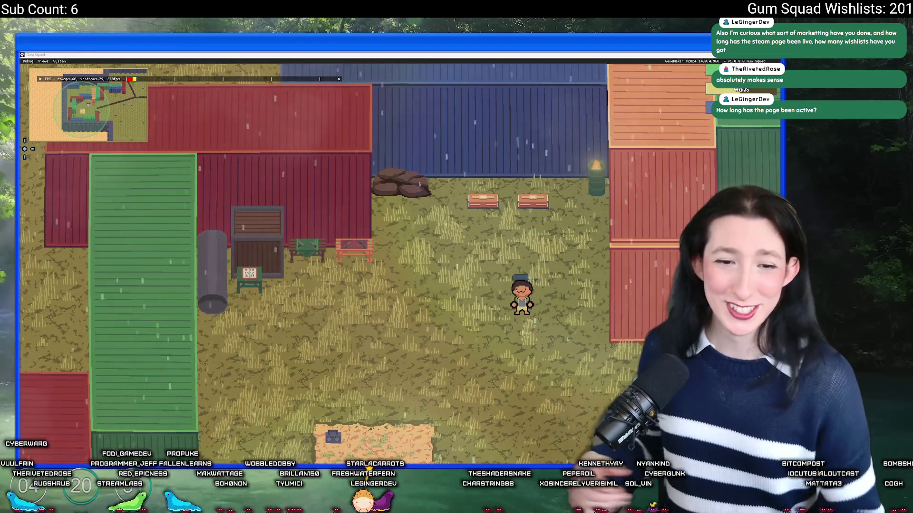
Step: Walk the character with WASD past the tree and red containers, then close the game with Alt+F4
key("d")
key("s")
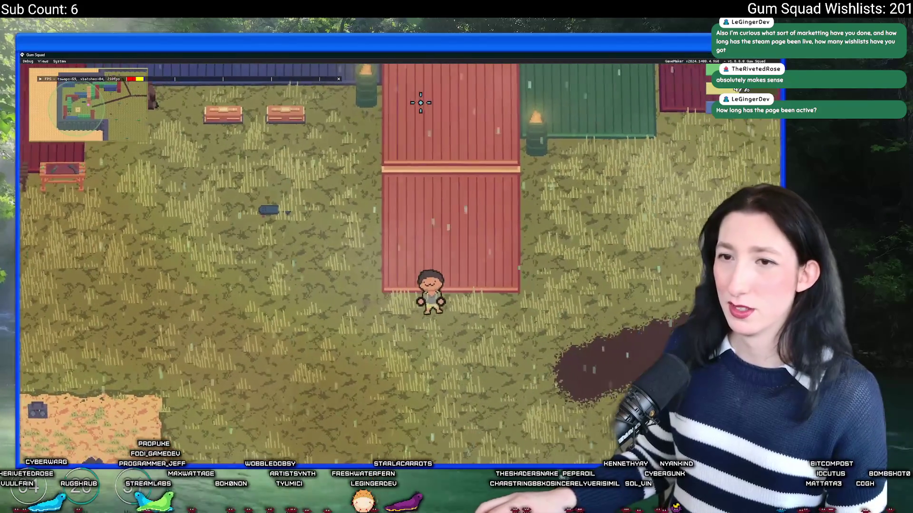
key("d")
key("s")
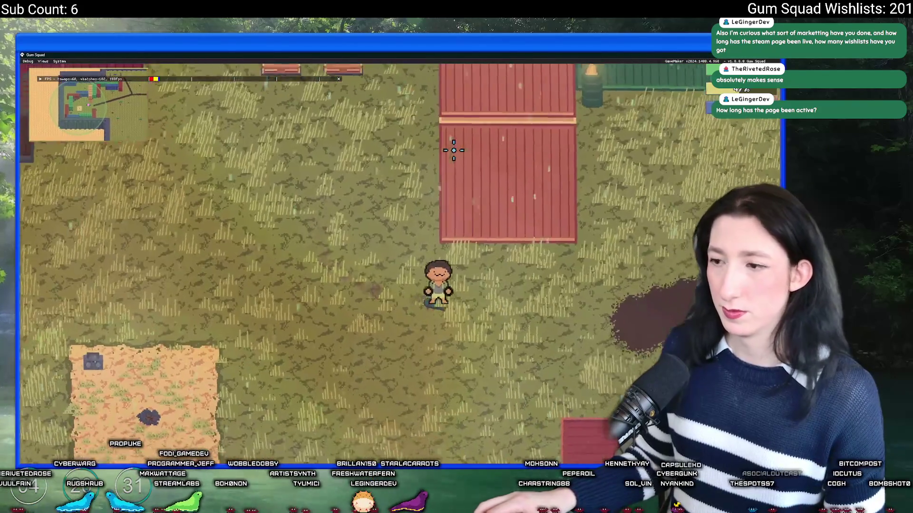
key("w")
key("d")
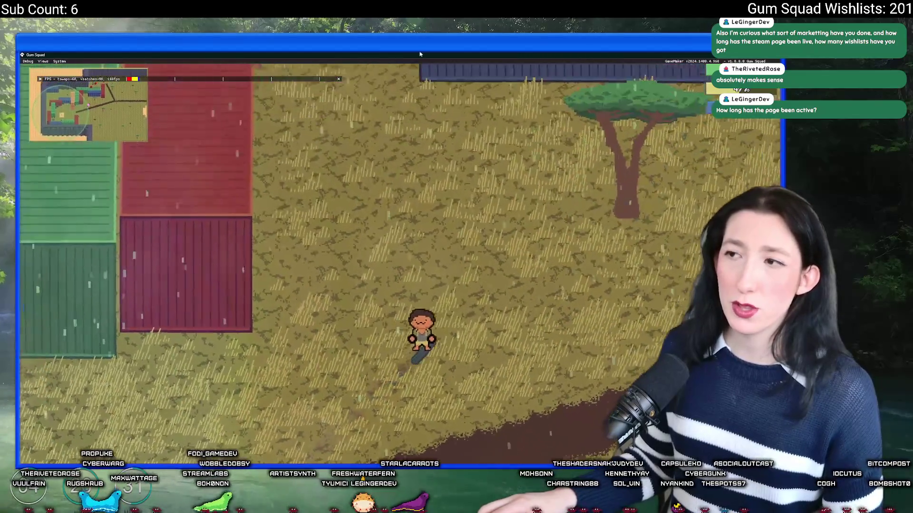
key("d")
key("w")
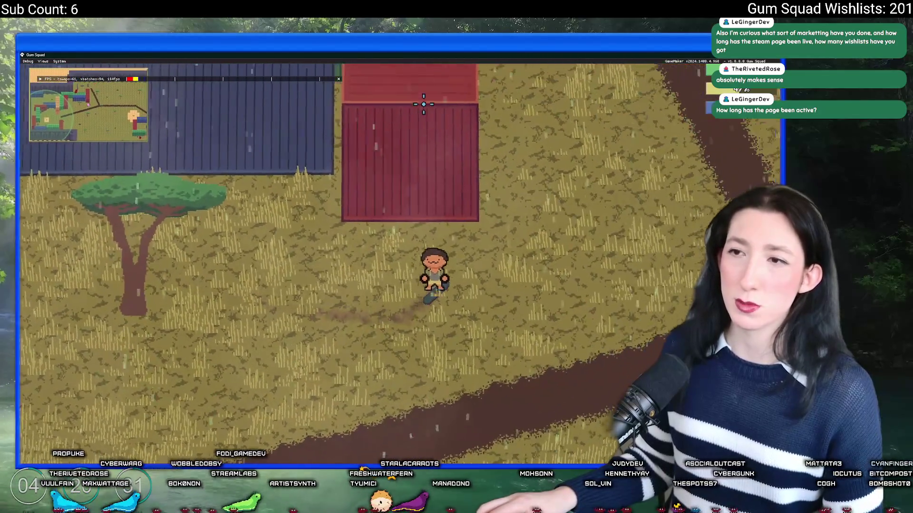
key("w")
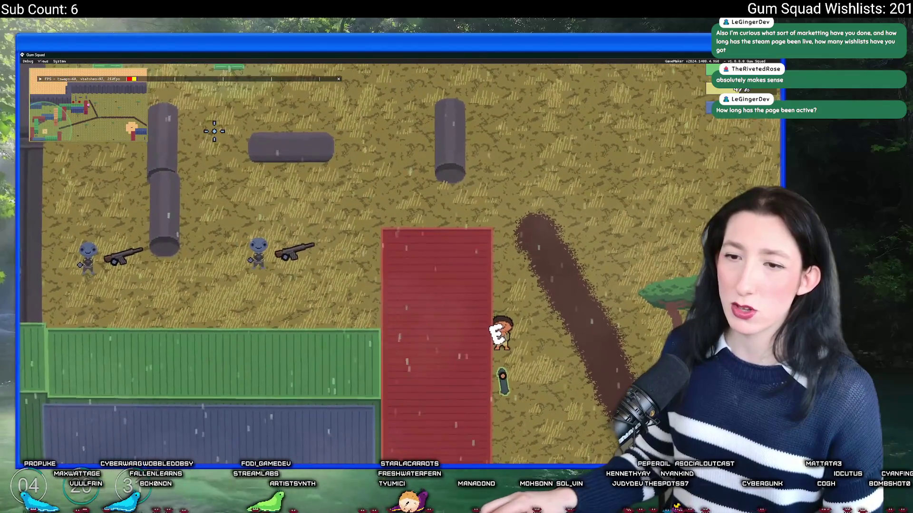
key("alt+F4")
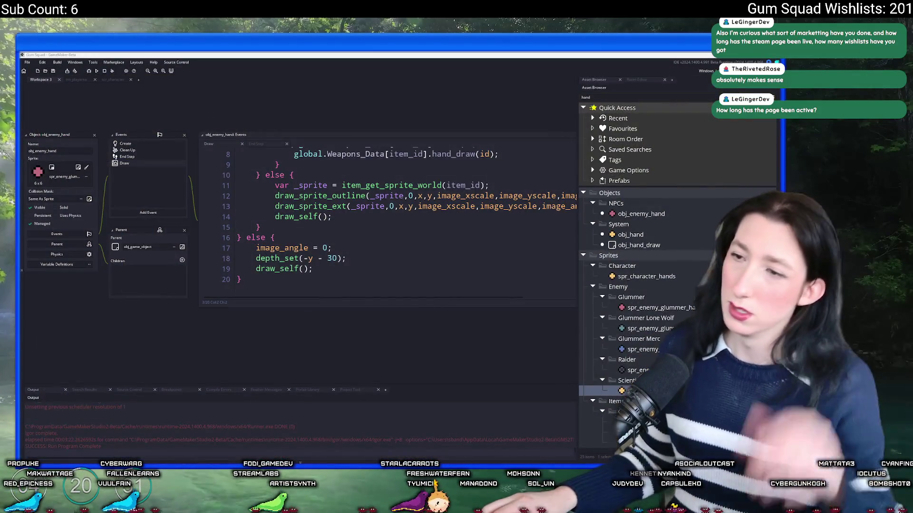